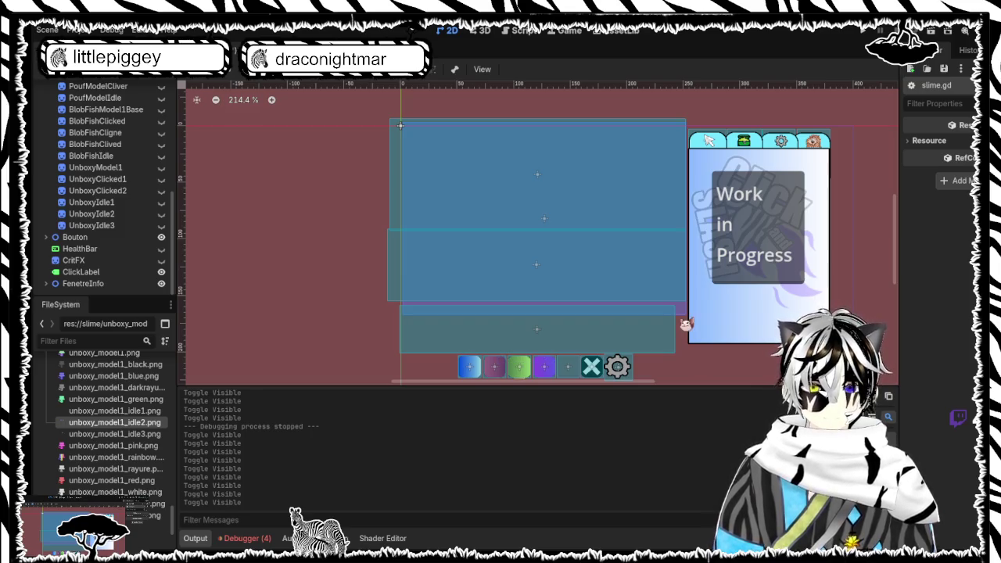
Paste 'var unboxy_textures: Dictionary = {}' onto empty line 21 of slime.gd
{"action": "left_click", "coordinate": [513, 33]}
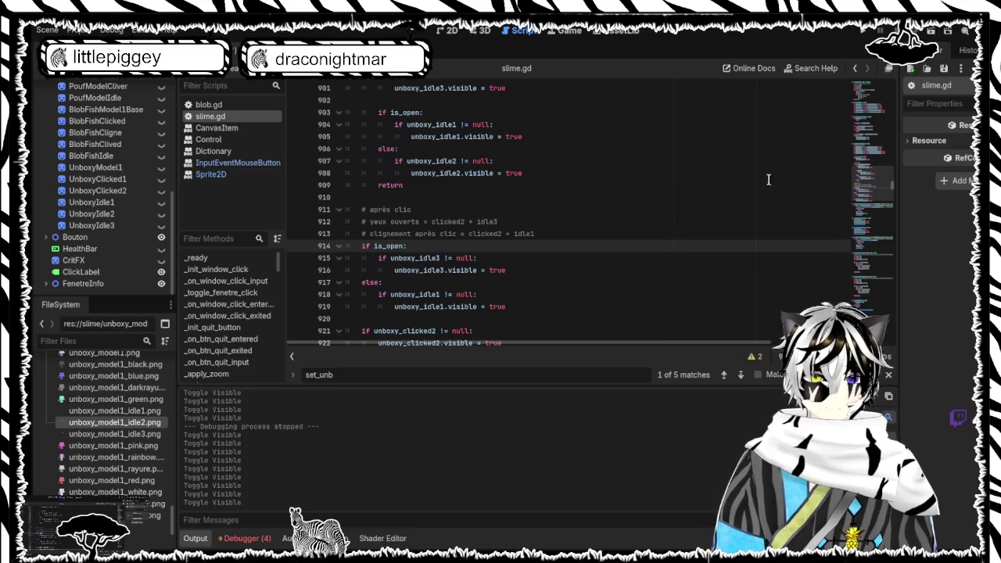
{"action": "left_click_drag", "start_coordinate": [869, 181], "coordinate": [869, 89]}
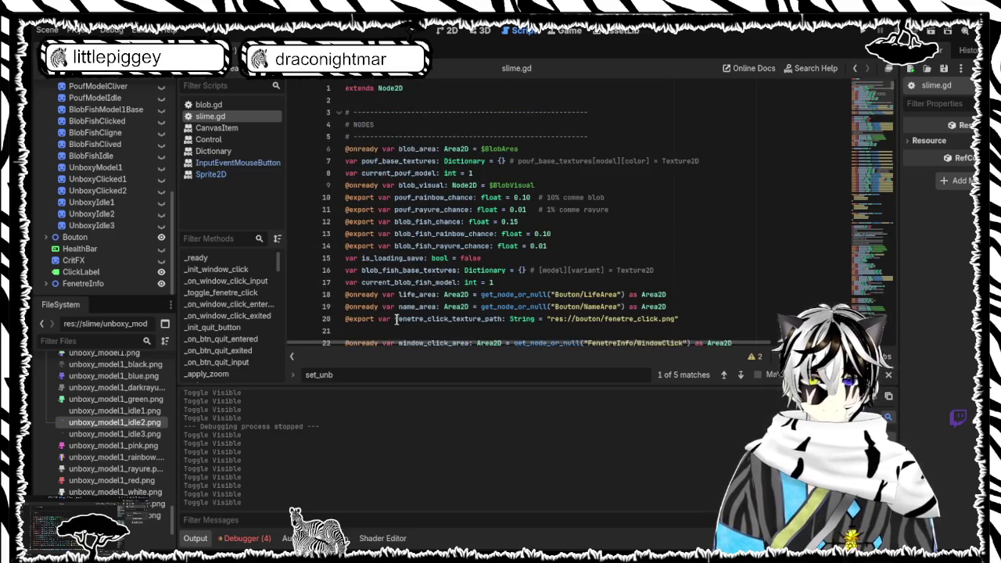
{"action": "left_click", "coordinate": [374, 333]}
{"action": "type", "text": "var unboxy_textures: Dictionary = {}"}
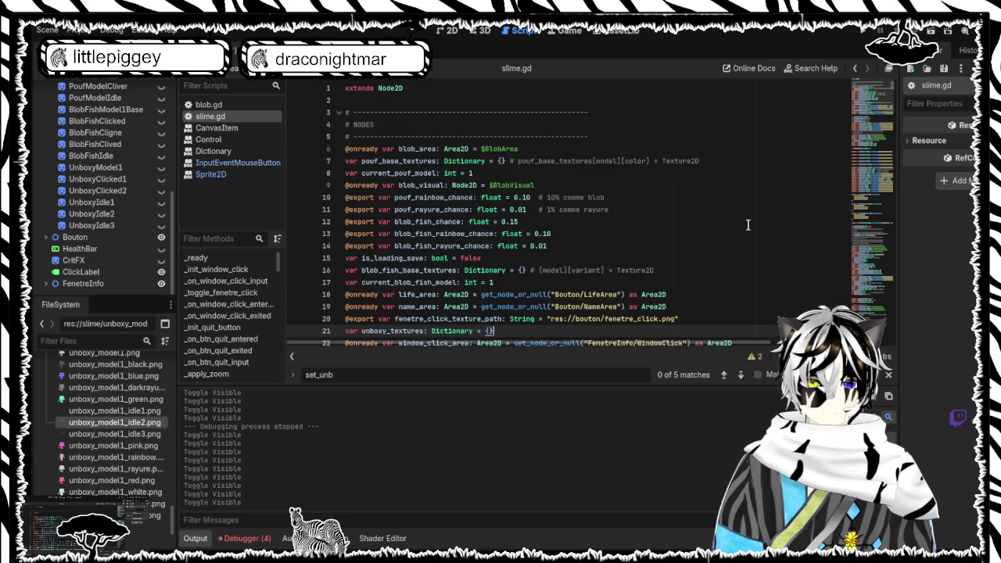
{"action": "scroll", "coordinate": [749, 225], "scroll_direction": "down", "scroll_amount": 6}
{"action": "left_click_drag", "start_coordinate": [870, 98], "coordinate": [869, 251]}
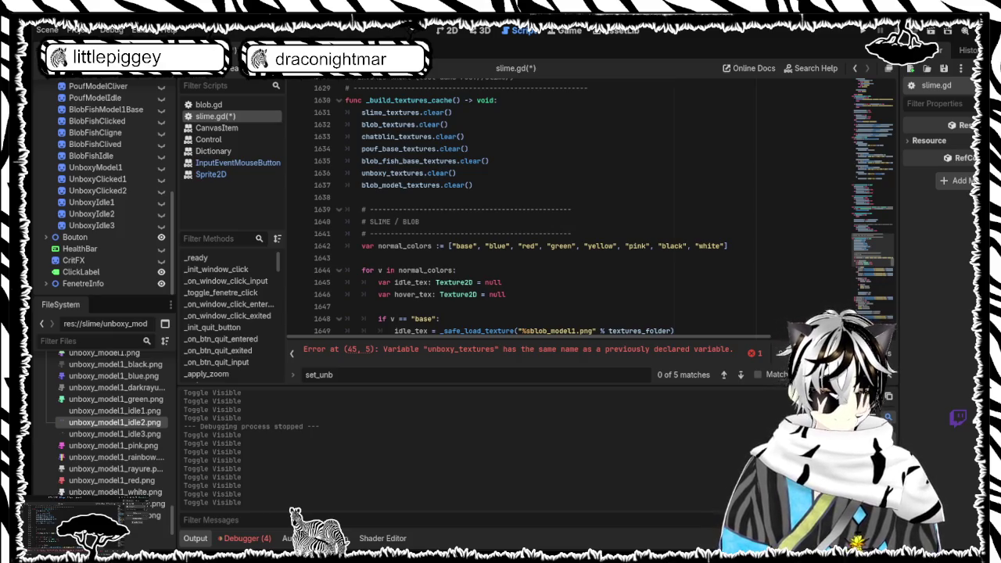
Replace the _set_unboxy_visual body with the new code and save slime.gd
{"action": "left_click", "coordinate": [363, 375]}
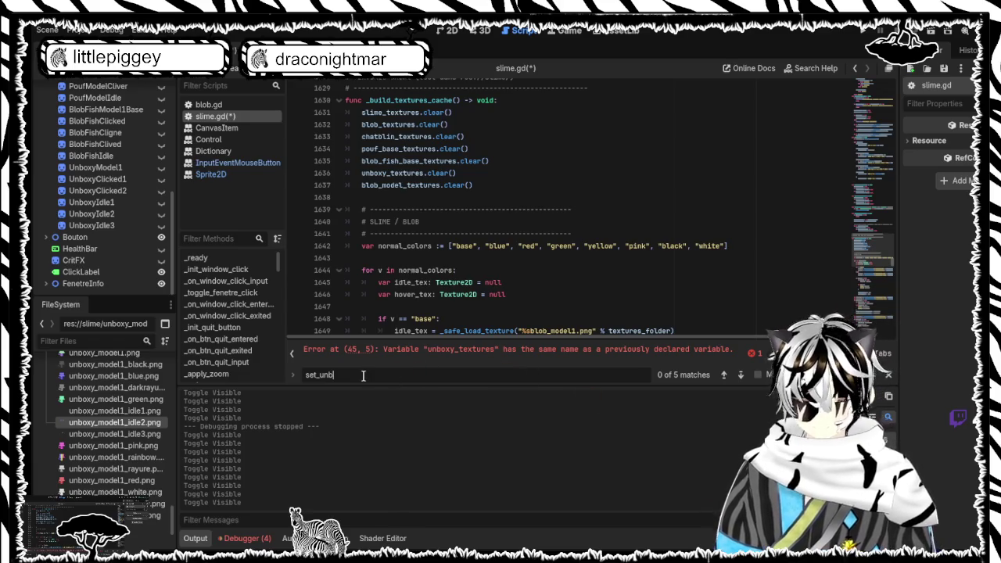
{"action": "key", "text": "Return"}
{"action": "scroll", "coordinate": [500, 254], "scroll_direction": "down", "scroll_amount": 5}
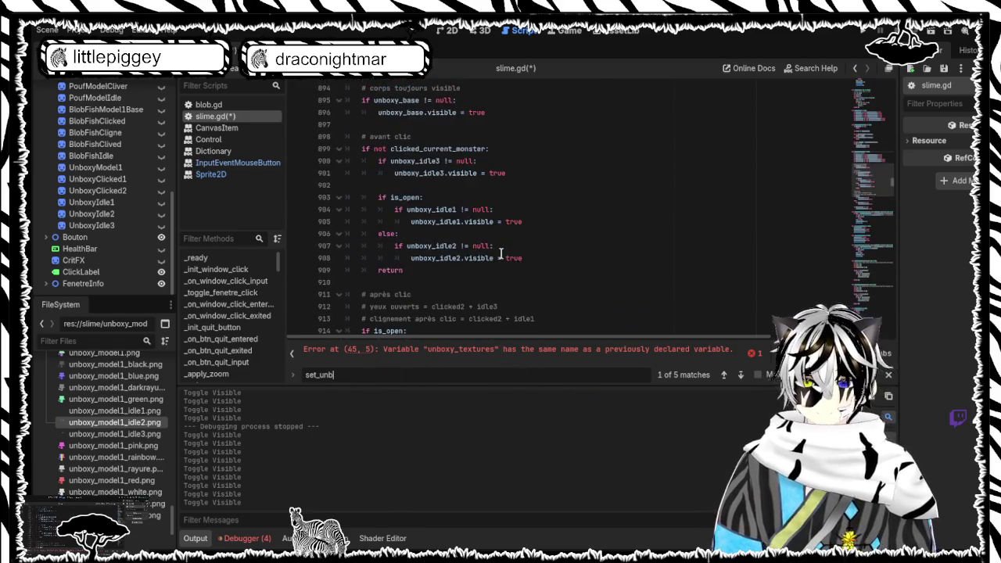
{"action": "scroll", "coordinate": [501, 254], "scroll_direction": "down", "scroll_amount": 10}
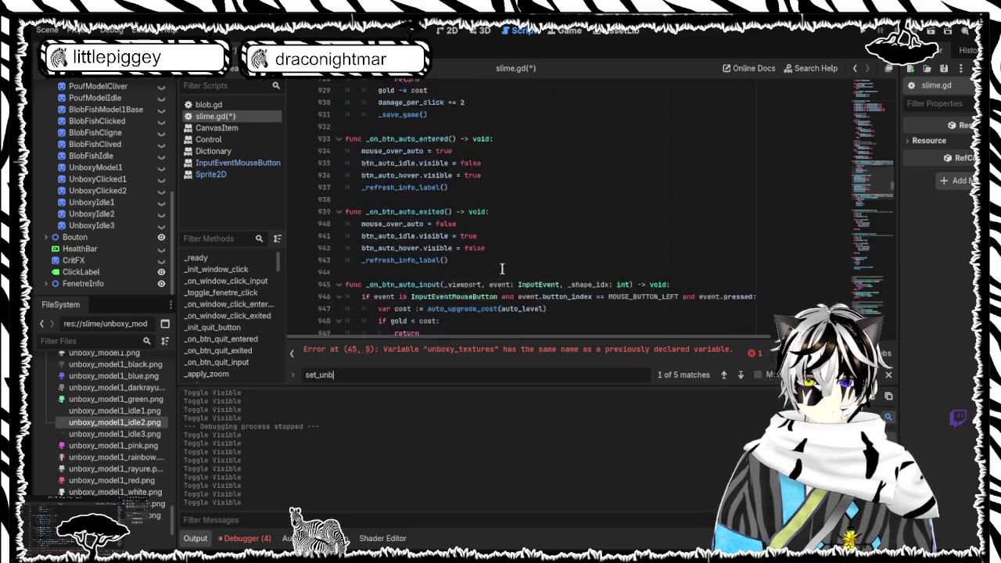
{"action": "scroll", "coordinate": [502, 268], "scroll_direction": "up", "scroll_amount": 7}
{"action": "mouse_move", "coordinate": [504, 282]}
{"action": "left_mouse_down"}
{"action": "mouse_move", "coordinate": [464, 197]}
{"action": "mouse_move", "coordinate": [306, 104]}
{"action": "mouse_move", "coordinate": [319, 107]}
{"action": "left_mouse_up"}
{"action": "scroll", "coordinate": [464, 197], "scroll_direction": "up", "scroll_amount": 7}
{"action": "key", "text": "ctrl+v"}
{"action": "key", "text": "ctrl+s"}
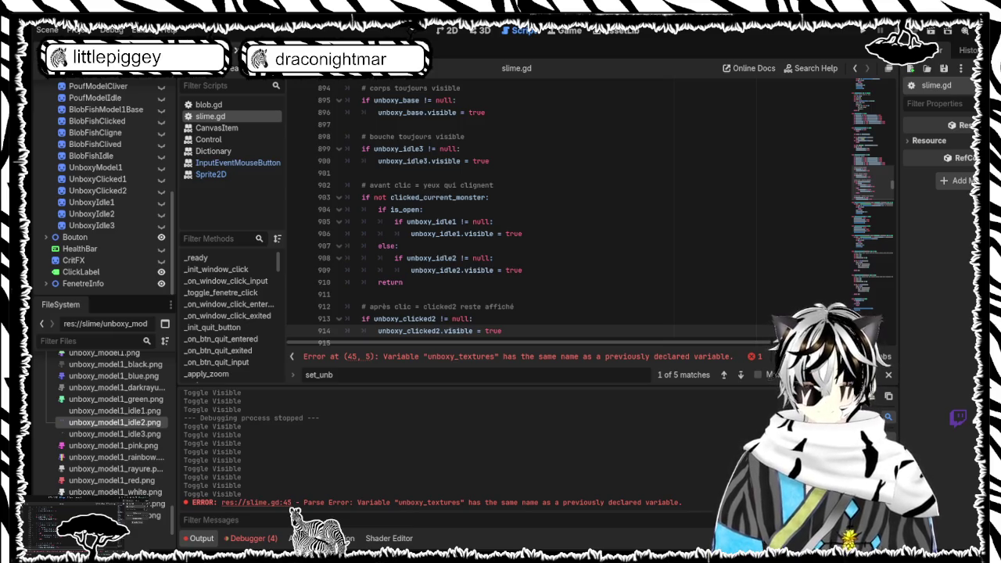
Paste the _play_unboxy_first_click_fx function onto empty line 915
{"action": "scroll", "coordinate": [540, 290], "scroll_direction": "down", "scroll_amount": 3}
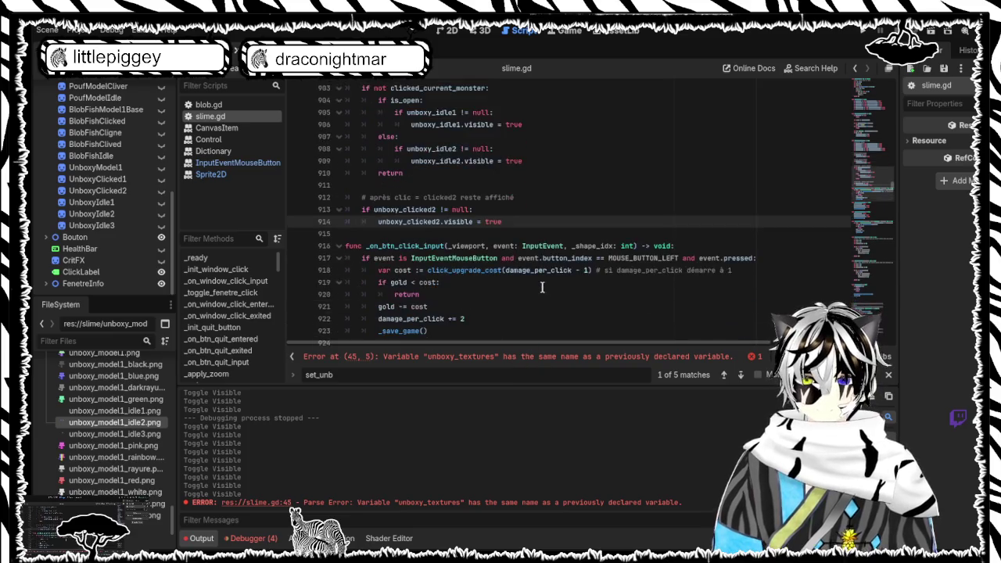
{"action": "left_click", "coordinate": [426, 231]}
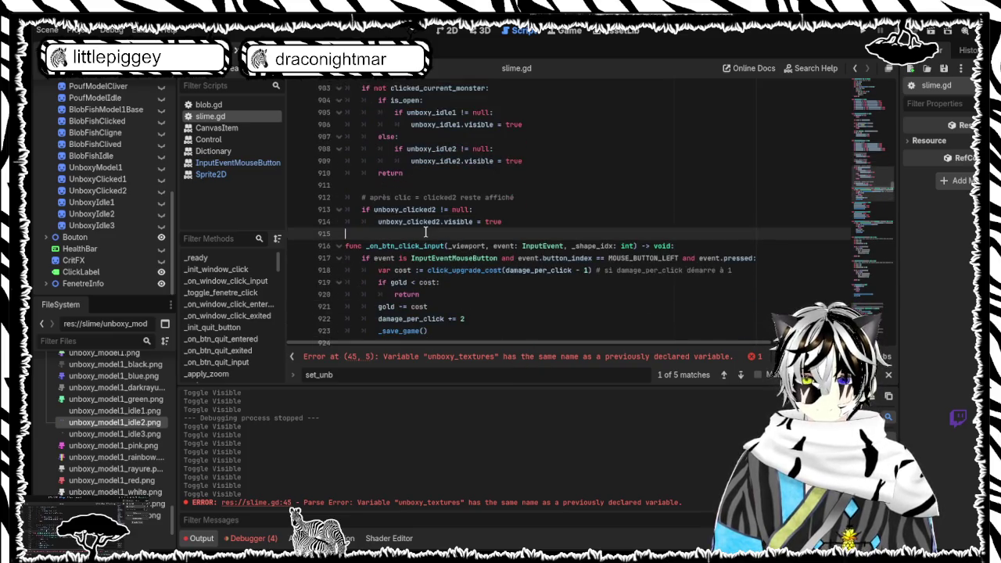
{"action": "key", "text": "ctrl+v"}
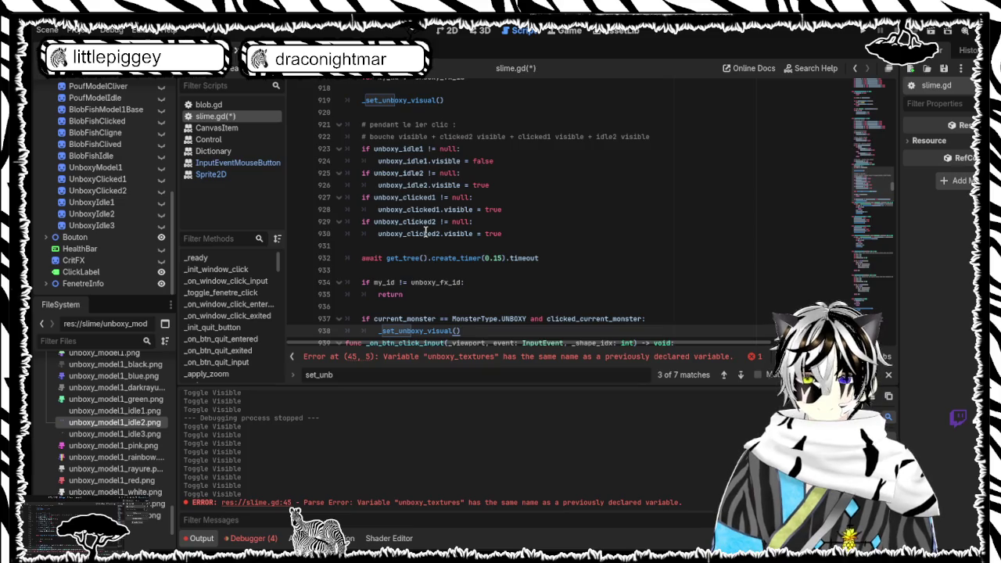
{"action": "scroll", "coordinate": [425, 231], "scroll_direction": "up", "scroll_amount": 4}
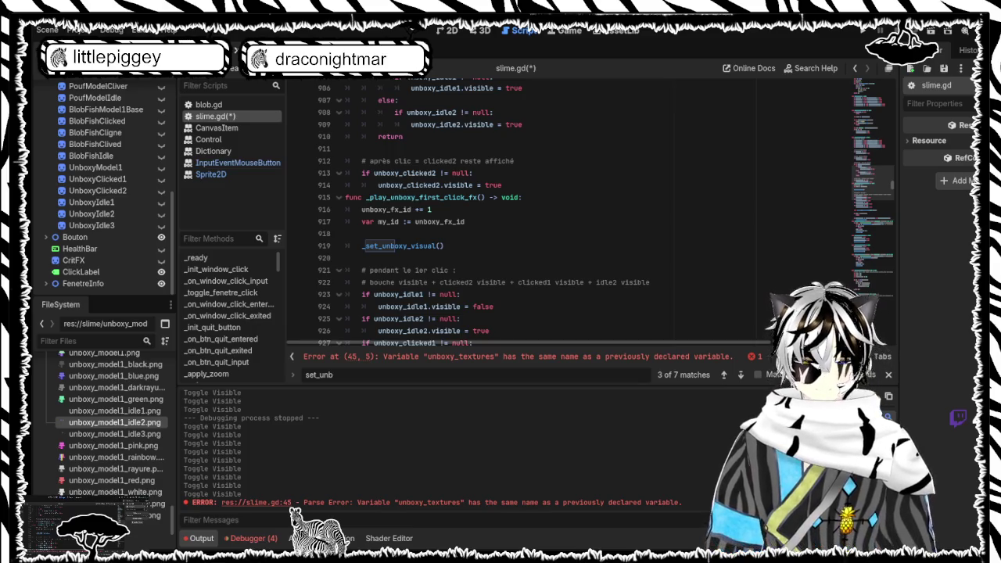
Search 'hide_un' to reach _hide_unboxy, add 'unboxy_fx_id += 1' at its top, and save
{"action": "double_click", "coordinate": [319, 375]}
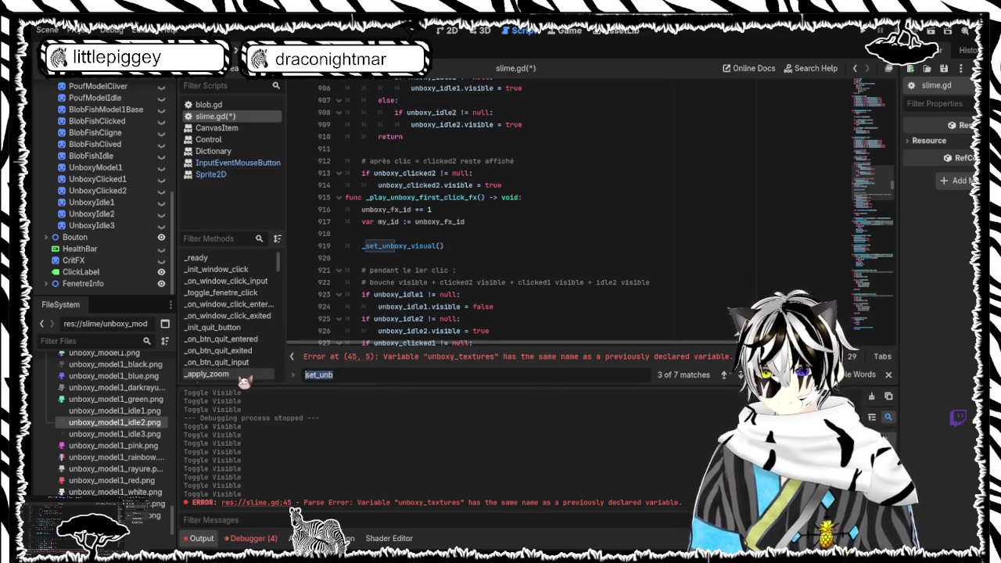
{"action": "type", "text": "hide_un"}
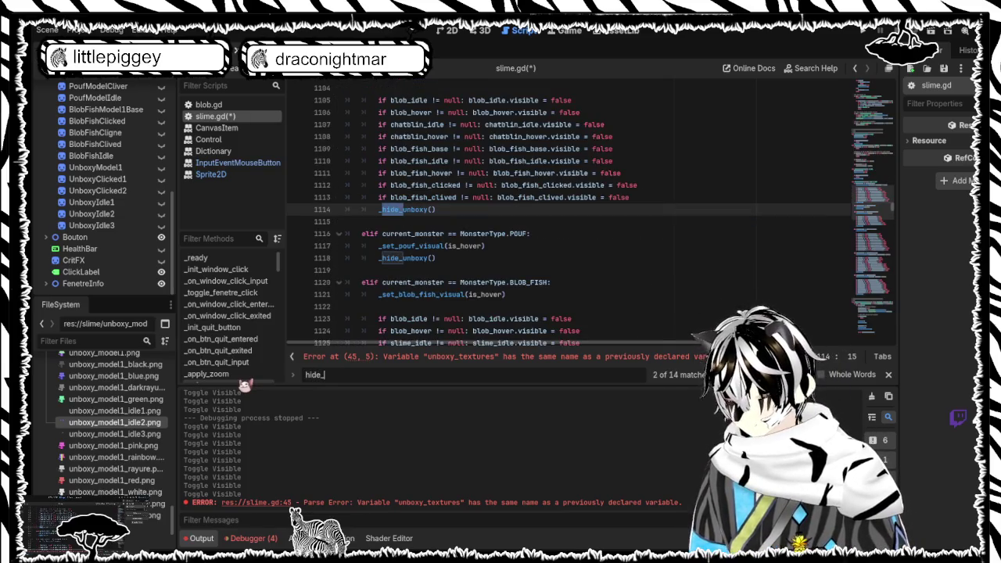
{"action": "key", "text": "Return"}
{"action": "key", "text": "Return"}
{"action": "key", "text": "Return"}
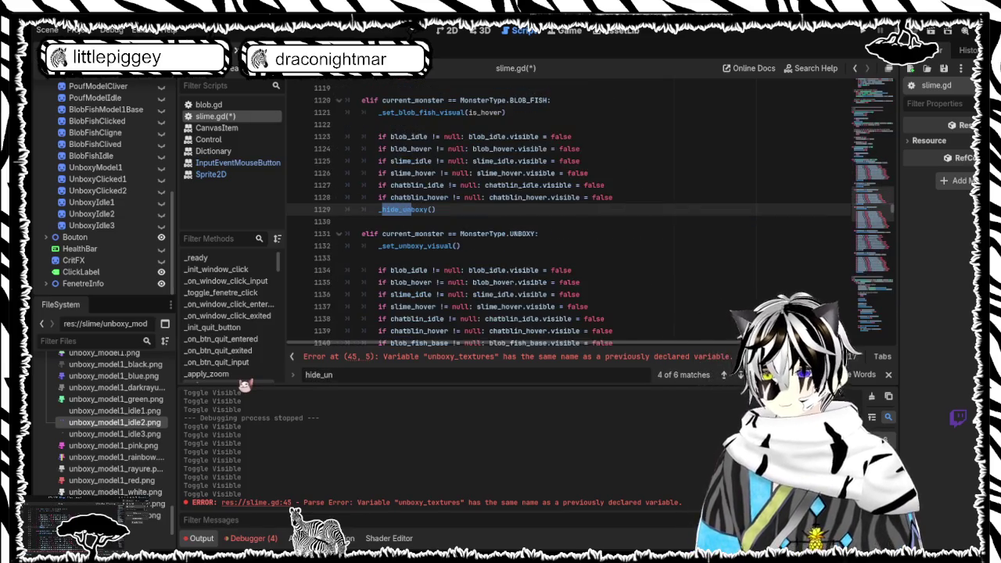
{"action": "key", "text": "Return"}
{"action": "key", "text": "Return"}
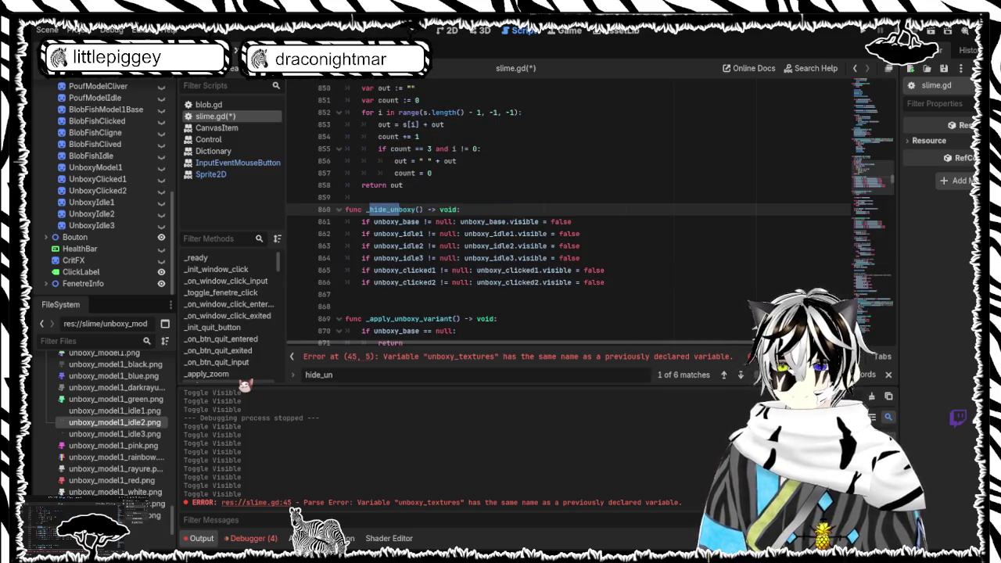
{"action": "left_click", "coordinate": [609, 281]}
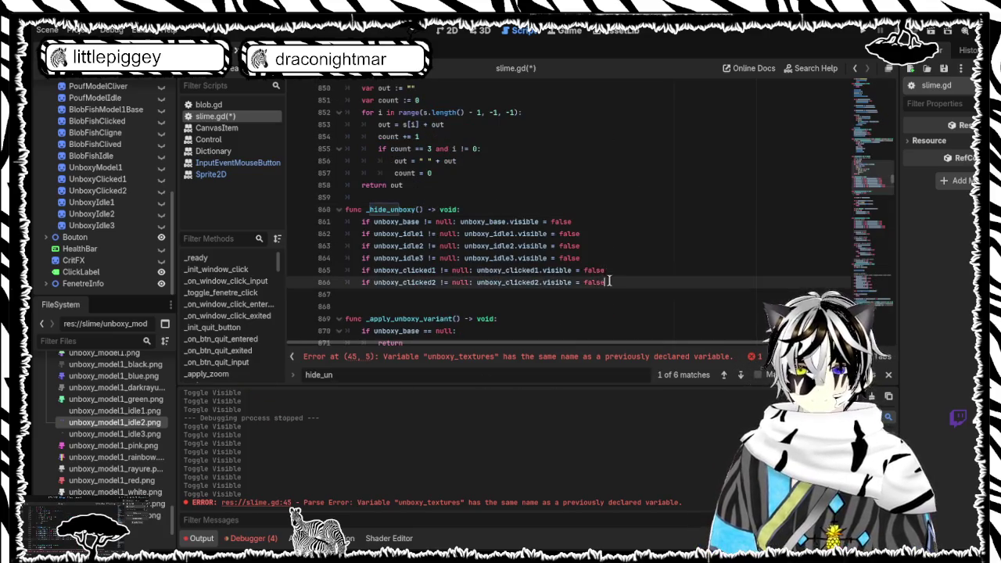
{"action": "left_click_drag", "start_coordinate": [609, 282], "coordinate": [494, 221]}
{"action": "key", "text": "ctrl+z"}
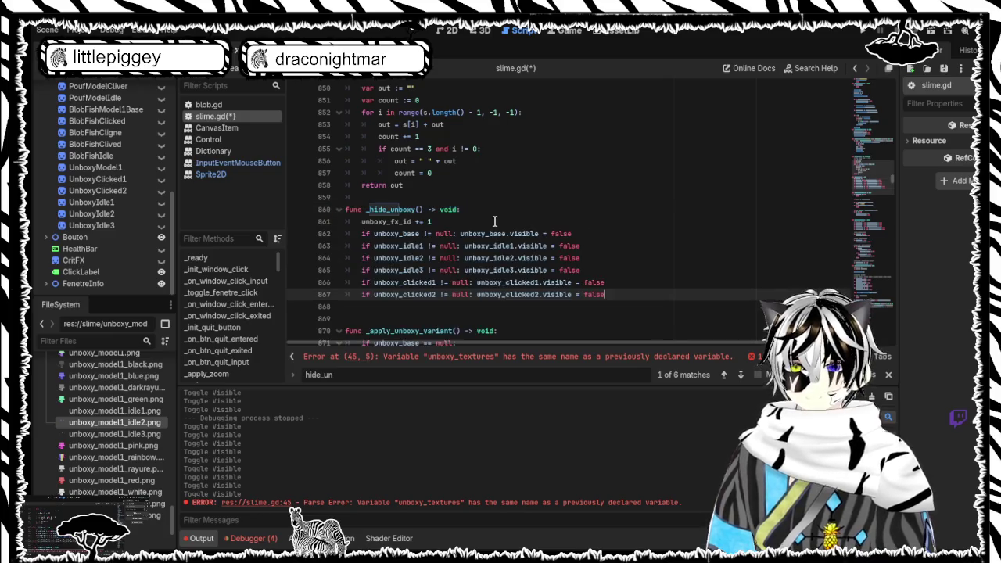
{"action": "key", "text": "ctrl+s"}
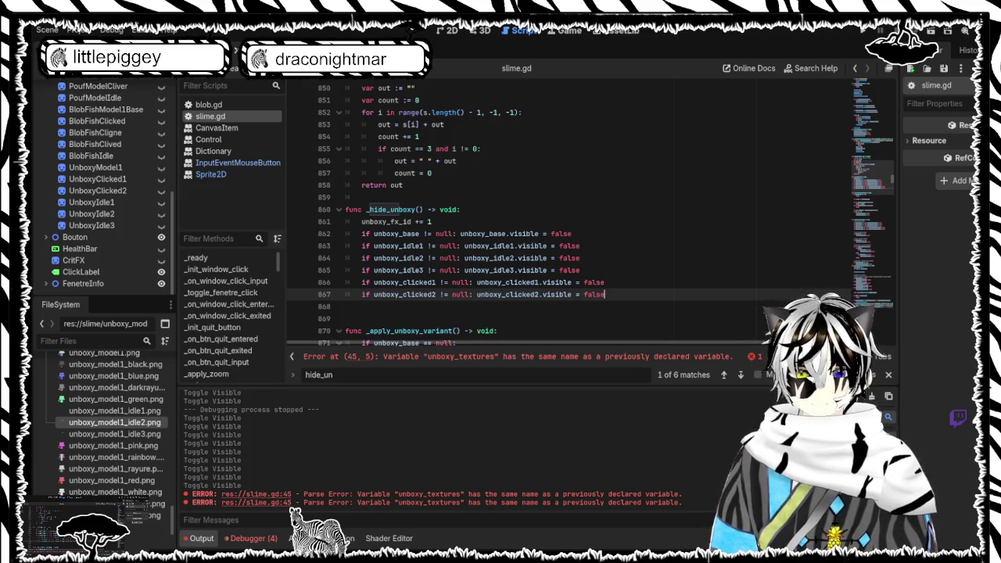
Search 'on_monster_inp' to locate the first-click check in _on_monster_input_event
{"action": "key", "text": "ctrl+a"}
{"action": "type", "text": "on"}
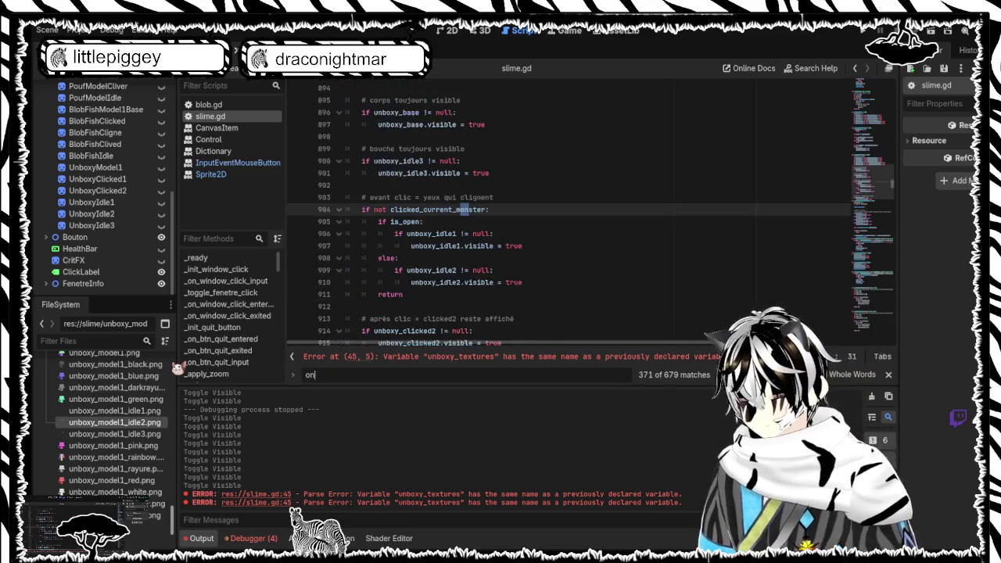
{"action": "type", "text": "_mons"}
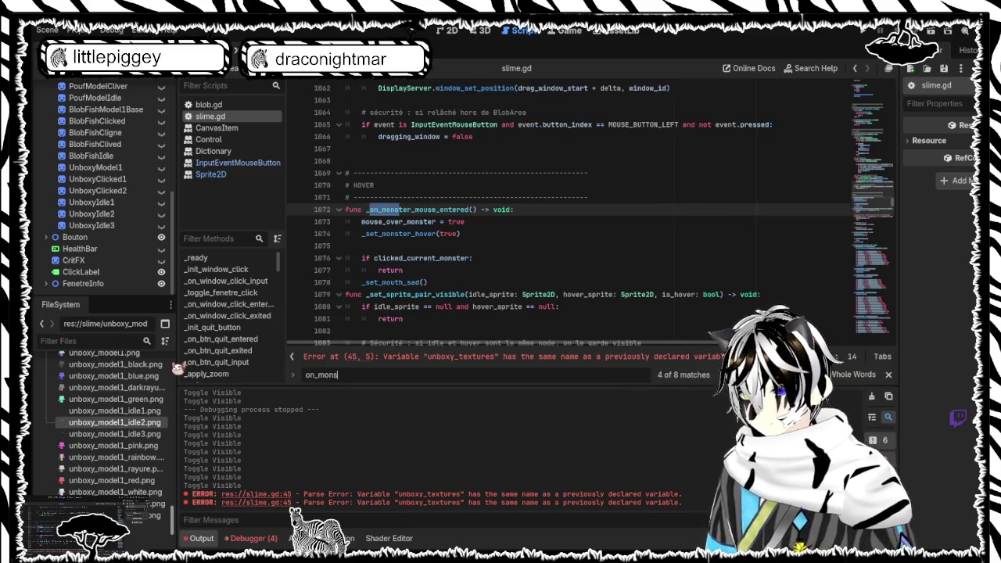
{"action": "type", "text": "ter_"}
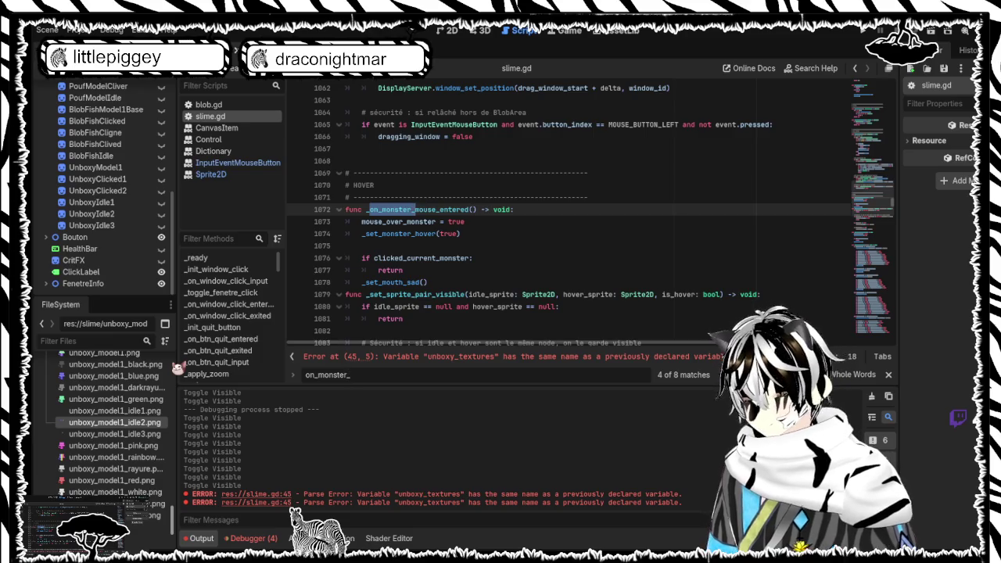
{"action": "type", "text": "inp"}
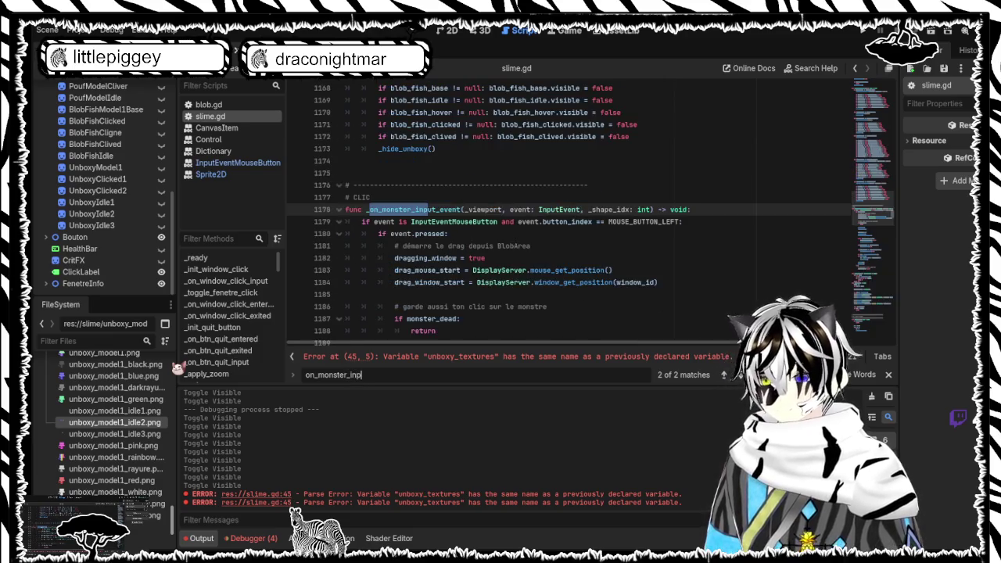
{"action": "scroll", "coordinate": [518, 265], "scroll_direction": "down", "scroll_amount": 10}
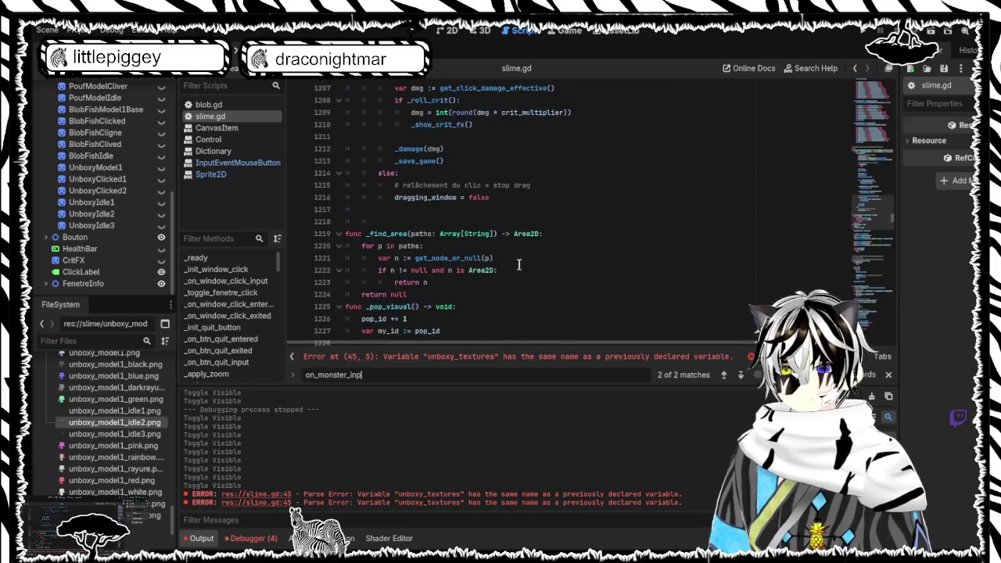
{"action": "scroll", "coordinate": [518, 264], "scroll_direction": "up", "scroll_amount": 9}
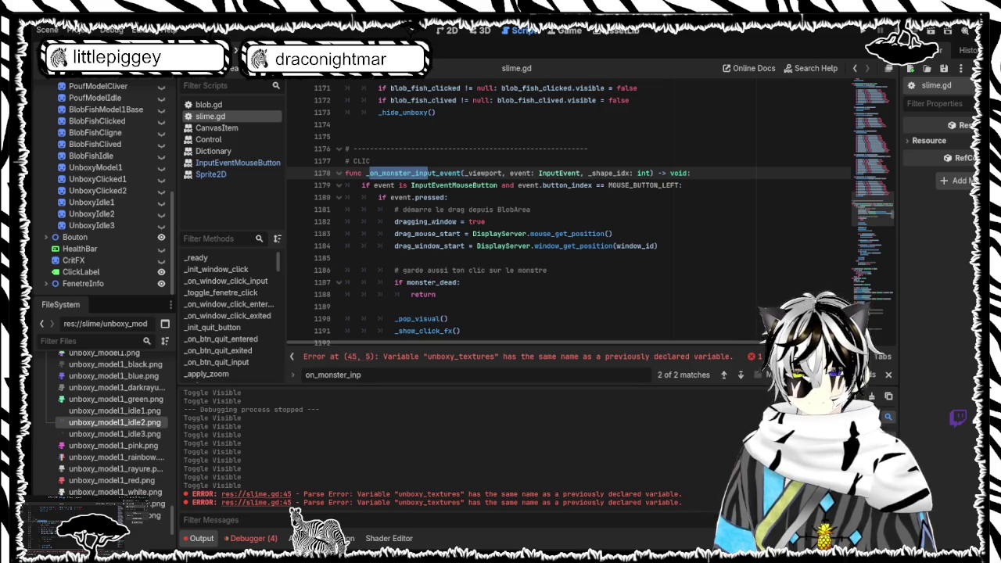
{"action": "scroll", "coordinate": [463, 241], "scroll_direction": "down", "scroll_amount": 8}
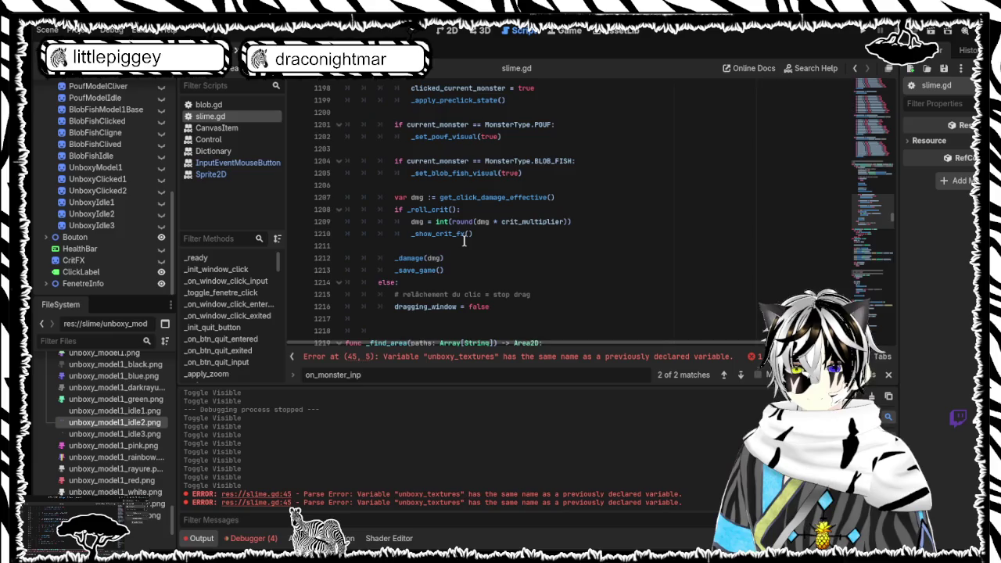
{"action": "left_click", "coordinate": [490, 235]}
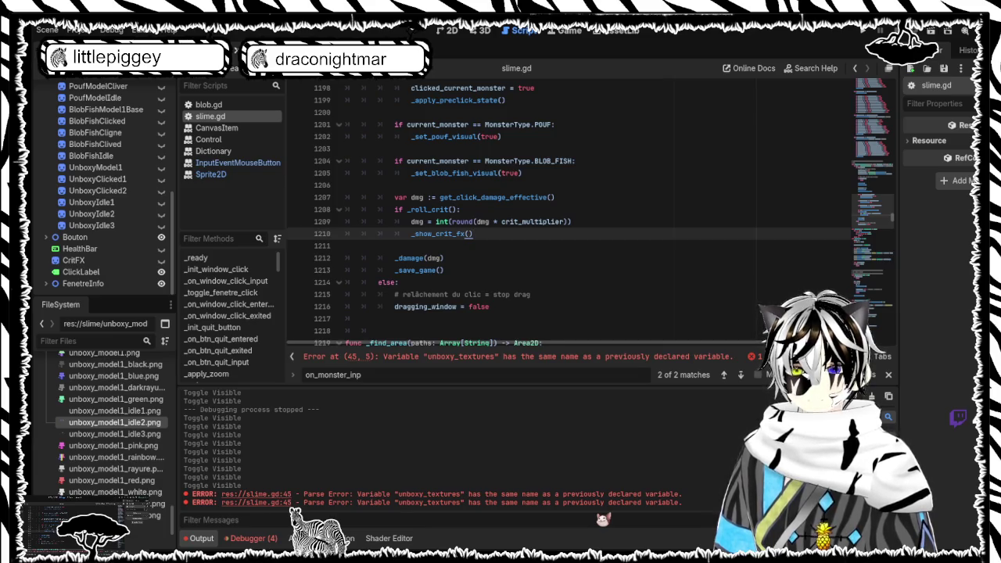
{"action": "scroll", "coordinate": [451, 217], "scroll_direction": "up", "scroll_amount": 2}
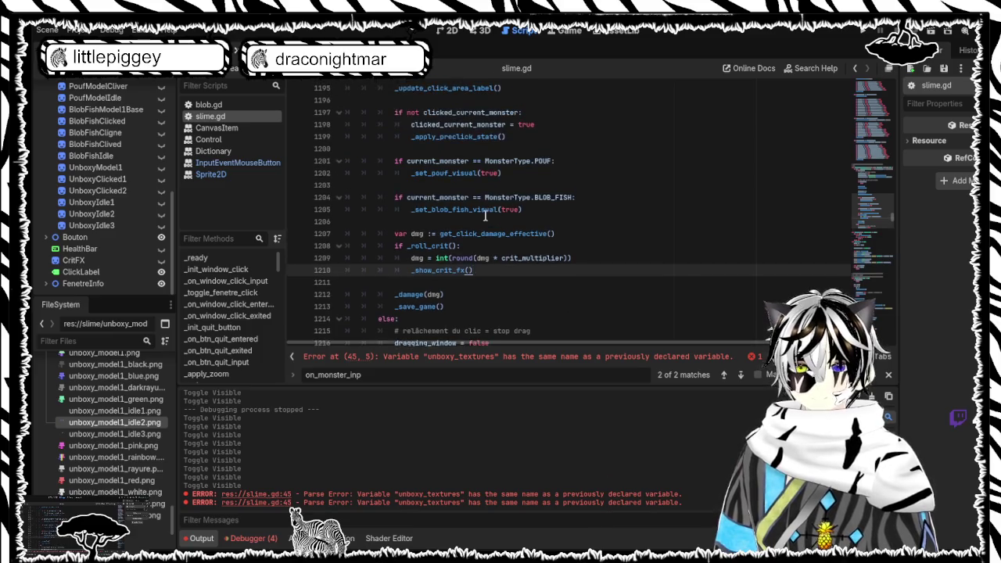
{"action": "left_click", "coordinate": [423, 185]}
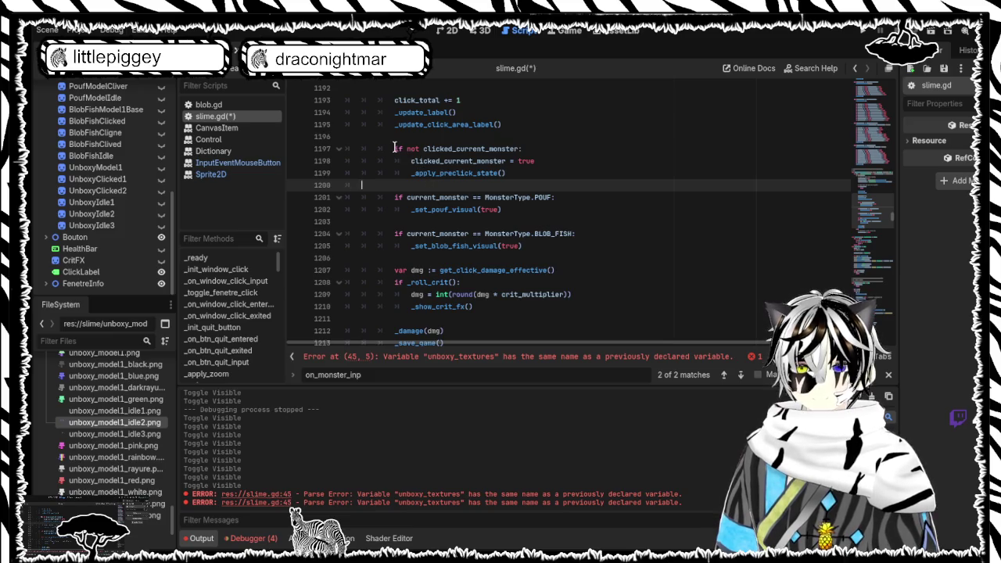
Replace the first-click check lines with the new UNBOXY block and indent it one level
{"action": "mouse_move", "coordinate": [394, 149]}
{"action": "left_mouse_down"}
{"action": "mouse_move", "coordinate": [473, 175]}
{"action": "mouse_move", "coordinate": [585, 291]}
{"action": "mouse_move", "coordinate": [587, 250]}
{"action": "left_mouse_up"}
{"action": "type", "text": "var was_first_click := not clicked_current_monster  if not clicked_current_monster: \tclicked_current_monster = true \t_apply_preclick_state()  if current_monster == MonsterType.POUF: \t_set_pouf_visual(true)  if current_monster == MonsterType.BLOB_FISH: \t_set_blob_fish_visual(true)  if current_monster == MonsterType.UNBOXY: \tif was_first_click: \t\t_play_unboxy_first_click_fx() \telse: \t\t_set_unboxy_visual()"}
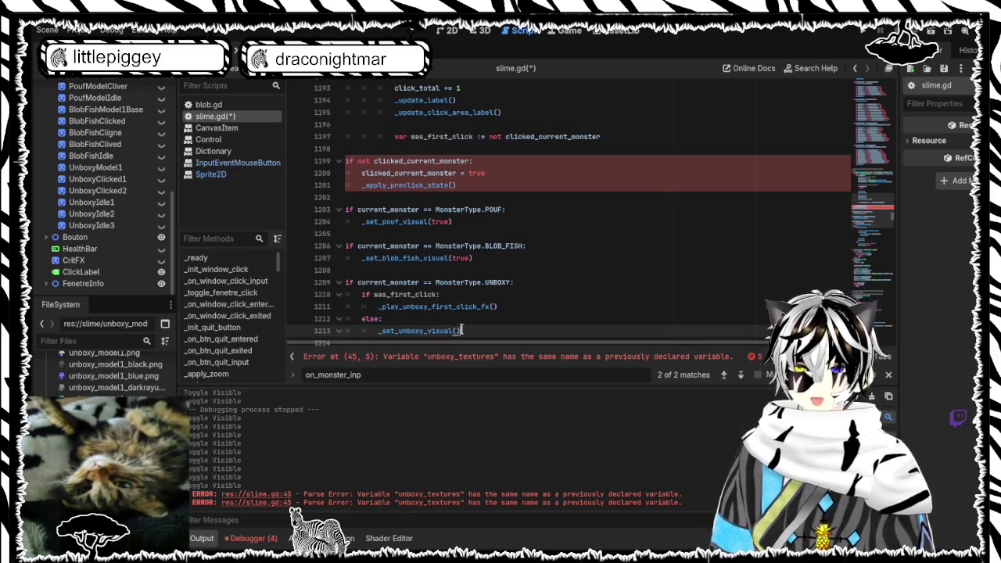
{"action": "left_click_drag", "start_coordinate": [461, 329], "coordinate": [358, 170]}
{"action": "key", "text": "Tab"}
{"action": "key", "text": "Tab"}
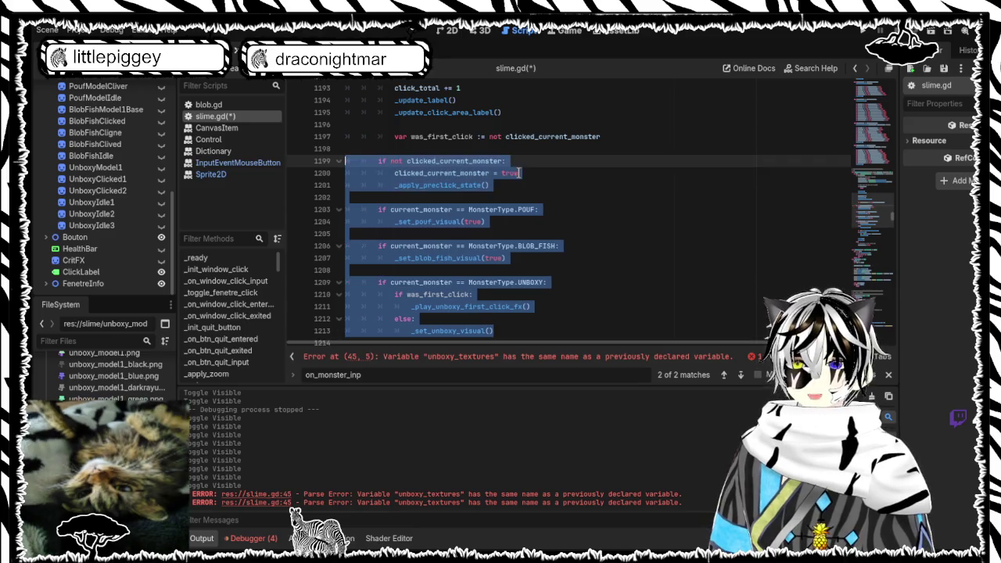
{"action": "left_click", "coordinate": [571, 188]}
Review the indented UNBOXY block and save slime.gd
{"action": "scroll", "coordinate": [569, 199], "scroll_direction": "down", "scroll_amount": 4}
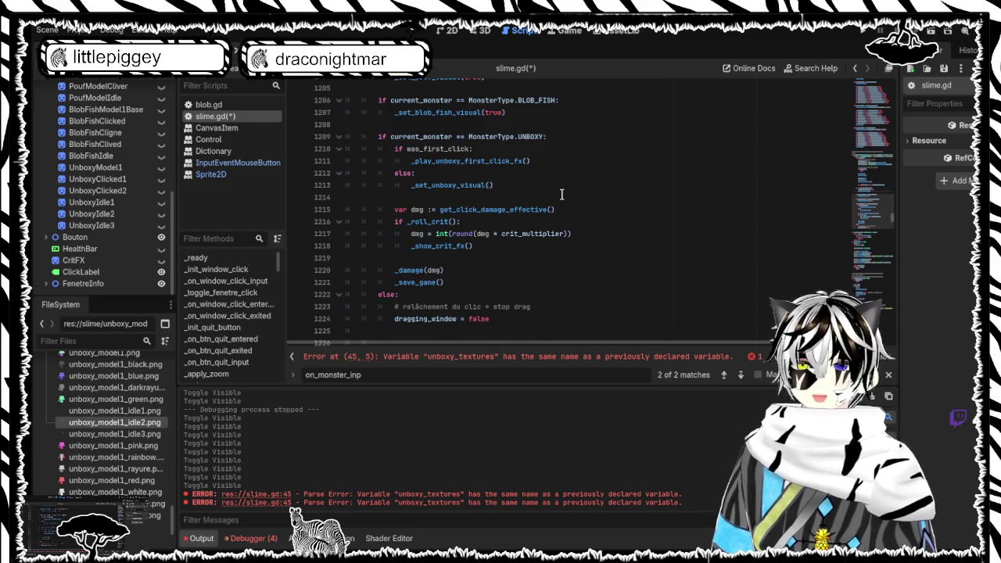
{"action": "scroll", "coordinate": [561, 193], "scroll_direction": "up", "scroll_amount": 8}
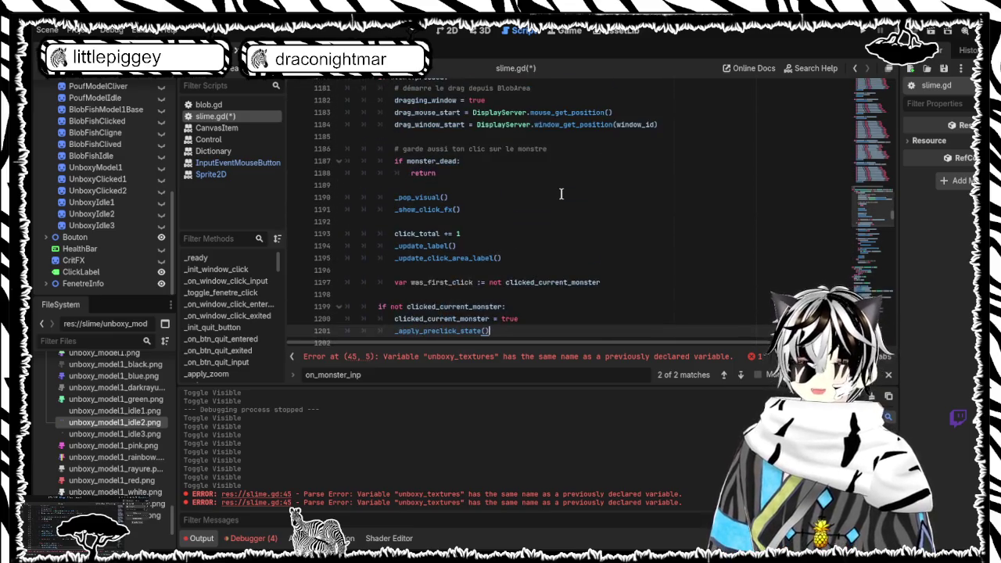
{"action": "scroll", "coordinate": [561, 194], "scroll_direction": "up", "scroll_amount": 4}
{"action": "scroll", "coordinate": [551, 194], "scroll_direction": "down", "scroll_amount": 4}
{"action": "scroll", "coordinate": [538, 193], "scroll_direction": "up", "scroll_amount": 2}
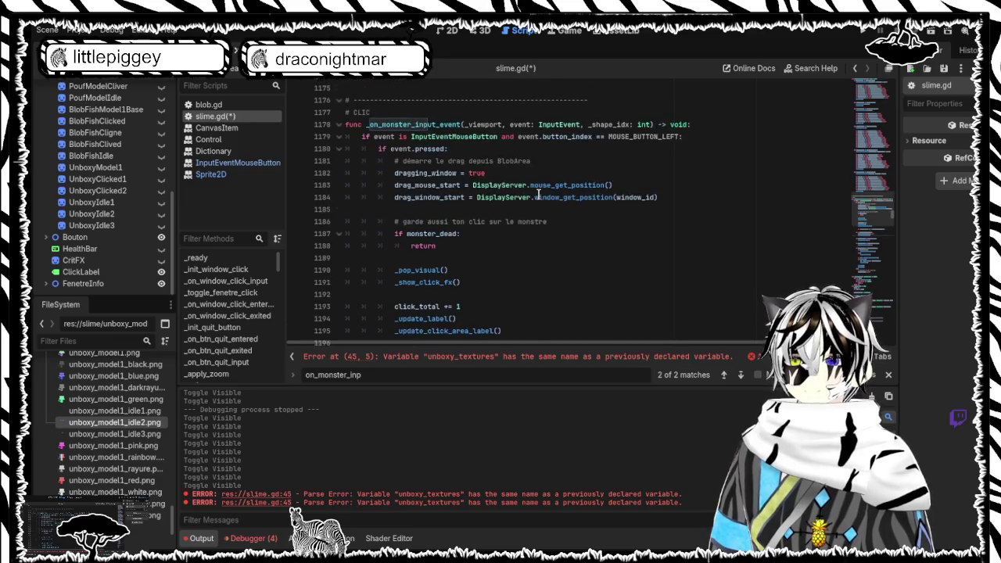
{"action": "scroll", "coordinate": [538, 194], "scroll_direction": "down", "scroll_amount": 5}
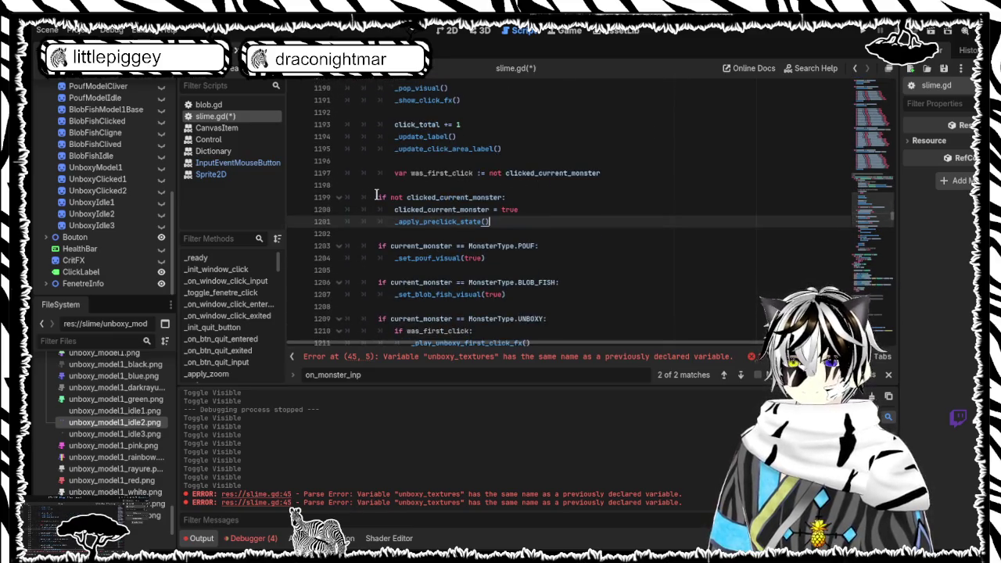
{"action": "mouse_move", "coordinate": [376, 194]}
{"action": "left_mouse_down"}
{"action": "mouse_move", "coordinate": [496, 201]}
{"action": "mouse_move", "coordinate": [520, 151]}
{"action": "mouse_move", "coordinate": [536, 149]}
{"action": "left_mouse_up"}
{"action": "scroll", "coordinate": [453, 199], "scroll_direction": "down", "scroll_amount": 6}
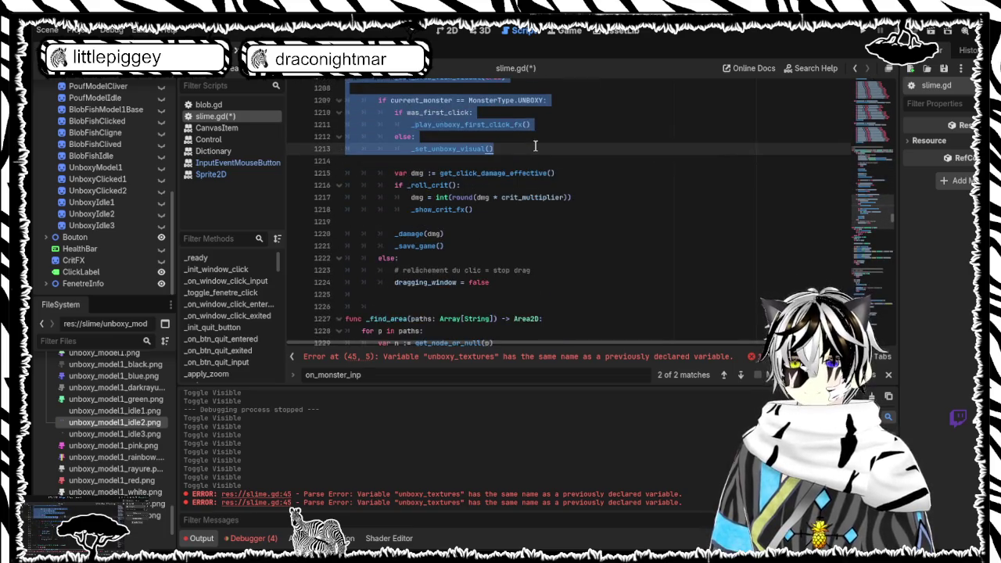
{"action": "left_click", "coordinate": [574, 149]}
{"action": "scroll", "coordinate": [570, 164], "scroll_direction": "up", "scroll_amount": 6}
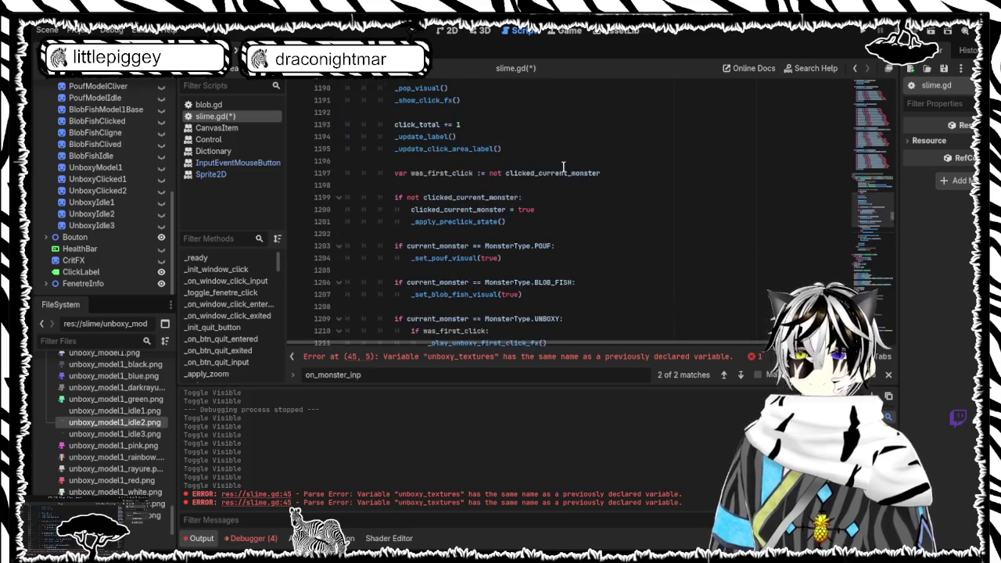
{"action": "key", "text": "ctrl+s"}
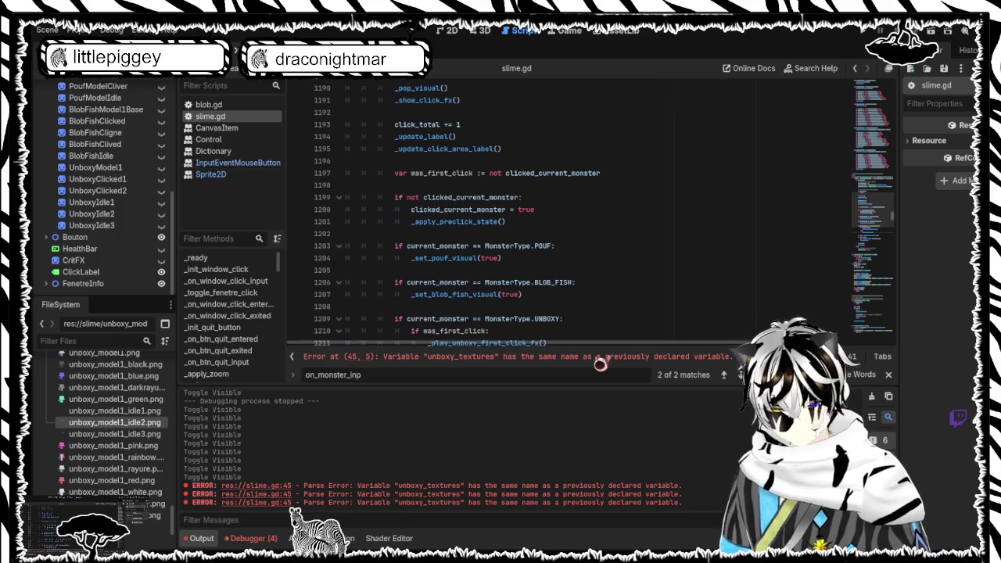
Go to the parse error at line 45, test-delete it, then restore the declaration
{"action": "left_click", "coordinate": [600, 361]}
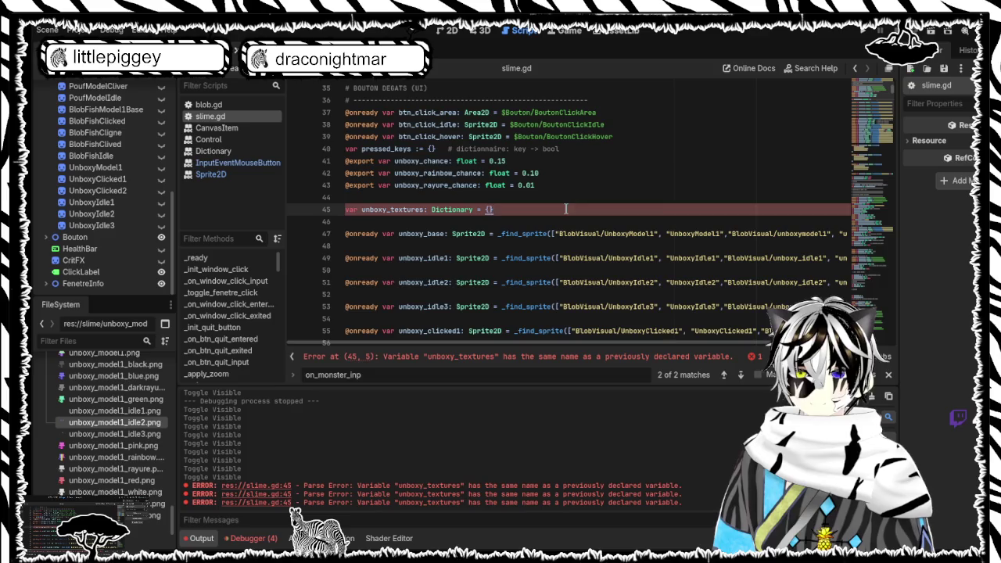
{"action": "key", "text": "BackSpace"}
{"action": "key", "text": "BackSpace"}
{"action": "key", "text": "BackSpace"}
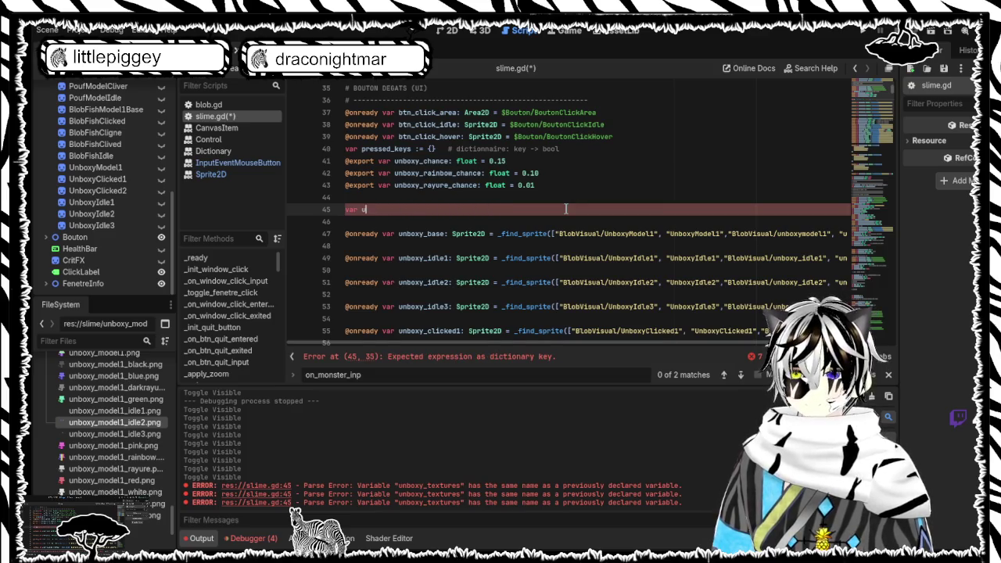
{"action": "key", "text": "BackSpace"}
{"action": "key", "text": "BackSpace"}
{"action": "key", "text": "BackSpace"}
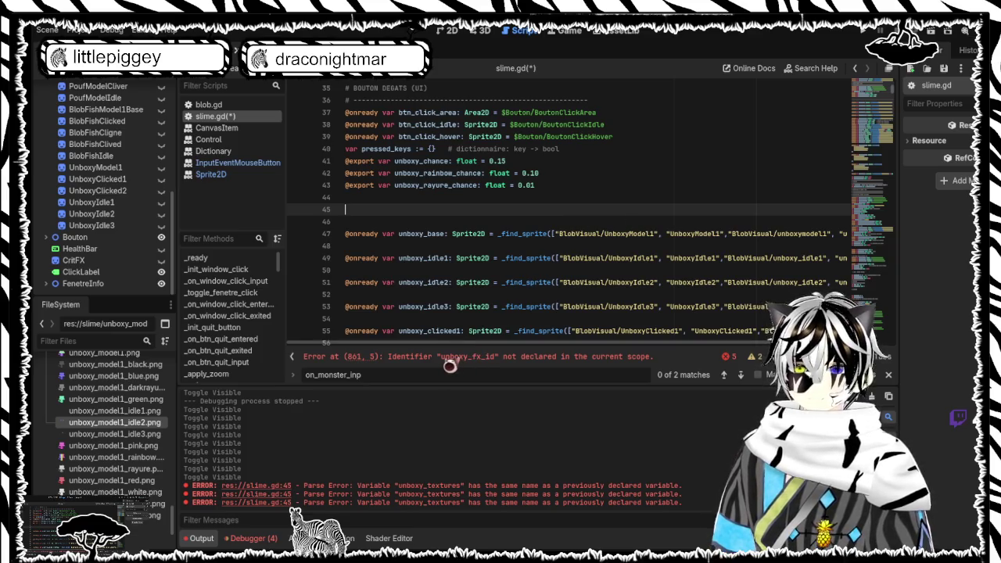
{"action": "key", "text": "ctrl+z"}
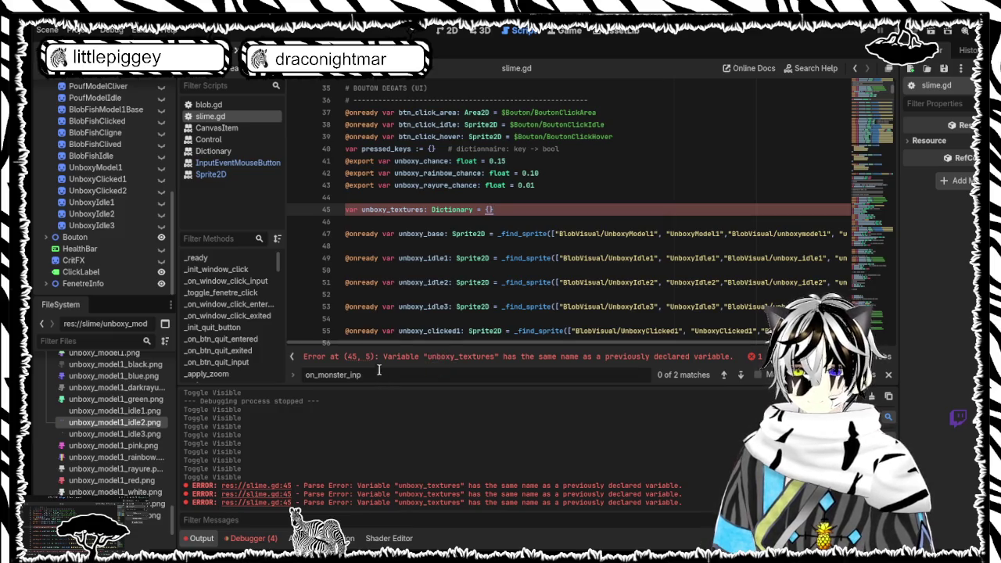
{"action": "left_click_drag", "start_coordinate": [425, 209], "coordinate": [341, 216]}
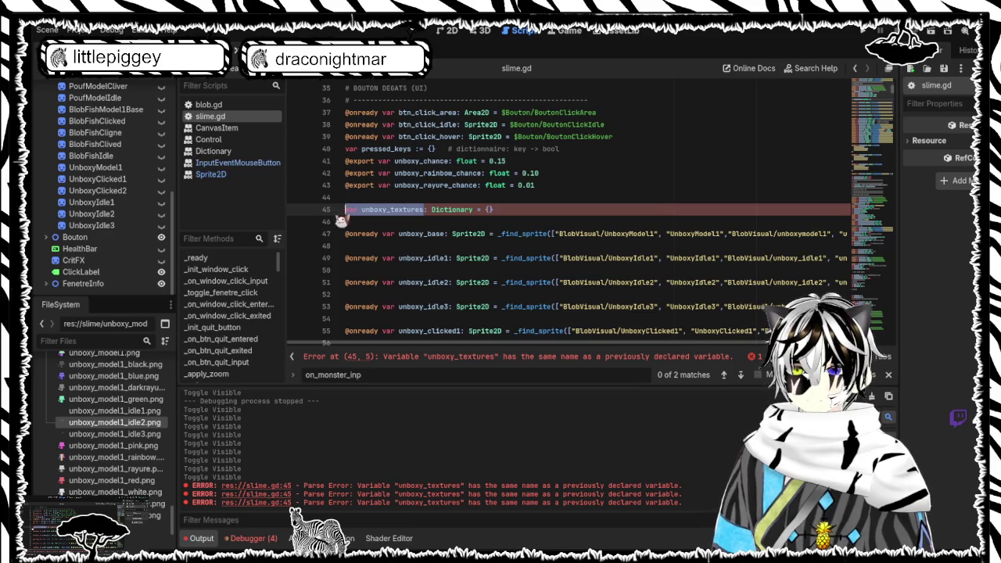
Find the duplicate unboxy_textures declaration on line 21 and delete it
{"action": "key", "text": "ctrl+f"}
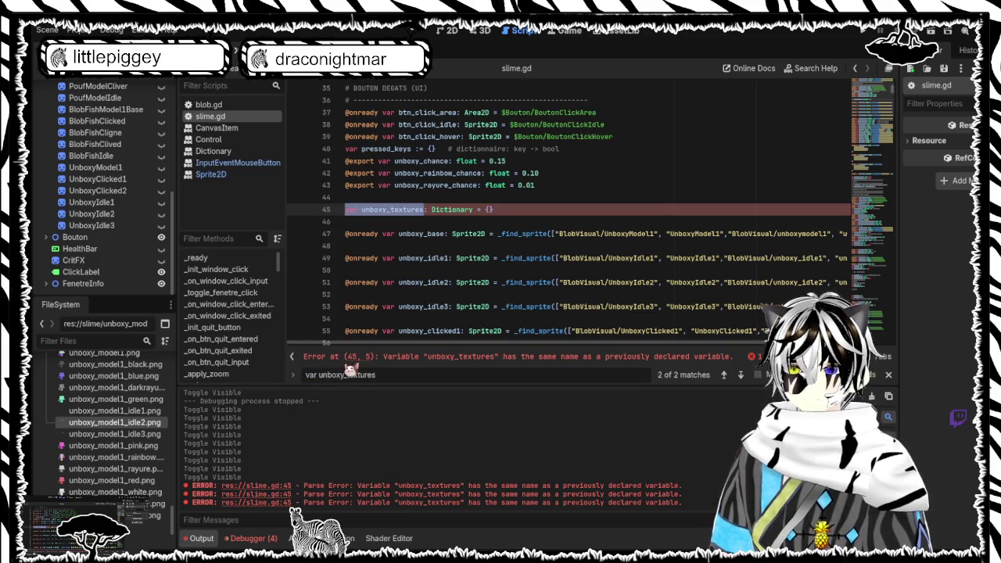
{"action": "key", "text": "Return"}
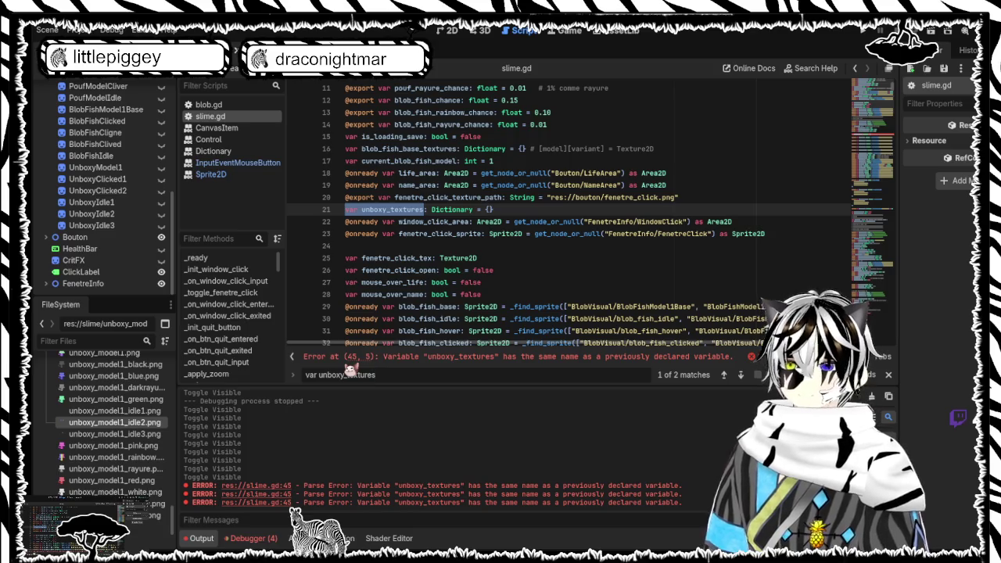
{"action": "key", "text": "Return"}
{"action": "key", "text": "Return"}
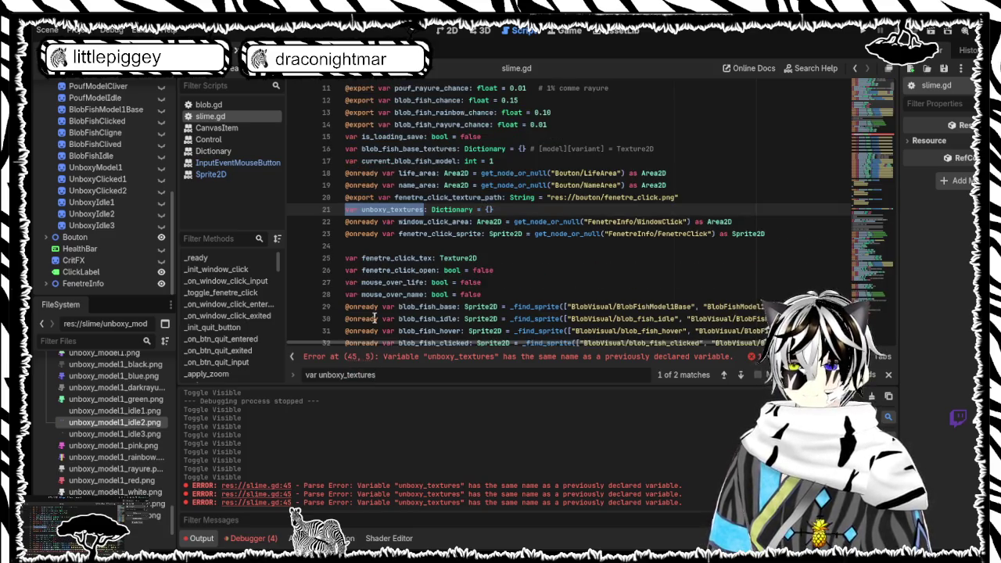
{"action": "left_click_drag", "start_coordinate": [498, 210], "coordinate": [233, 209]}
{"action": "key", "text": "BackSpace"}
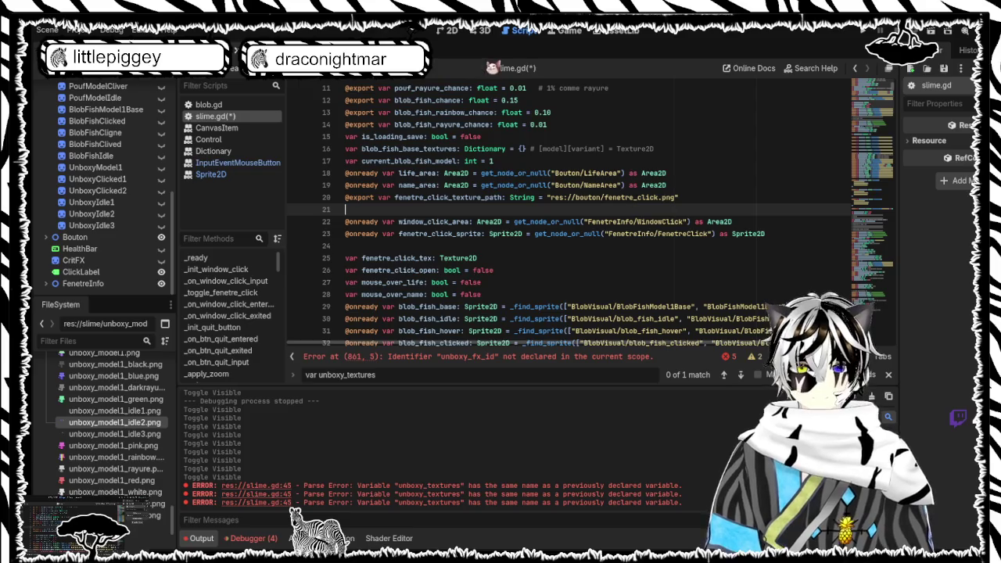
Search 'on_external' to reach _on_external_click at line 801 and select its body lines
{"action": "left_click_drag", "start_coordinate": [389, 375], "coordinate": [291, 376]}
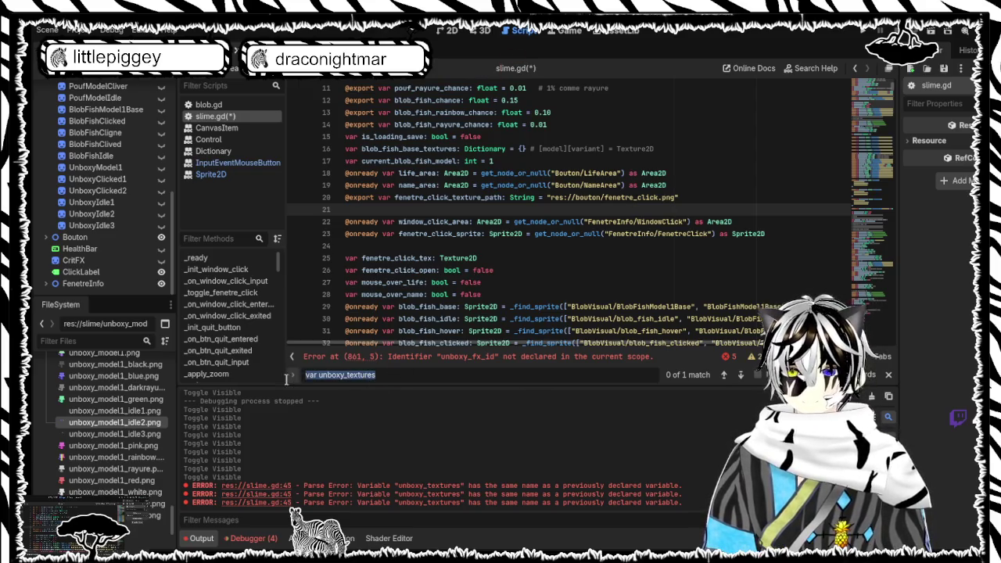
{"action": "type", "text": "on_exter"}
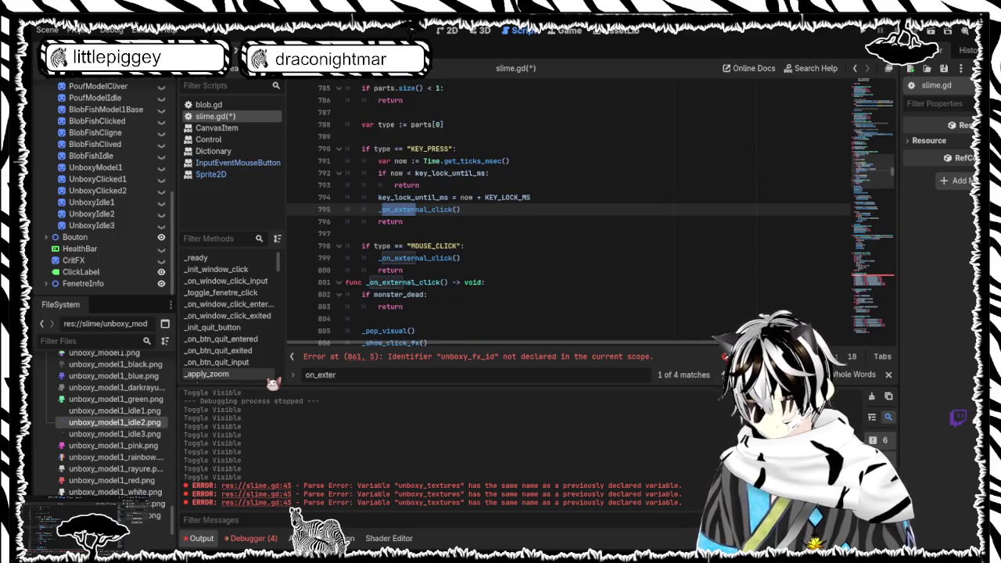
{"action": "type", "text": "nal"}
{"action": "key", "text": "Return"}
{"action": "key", "text": "Return"}
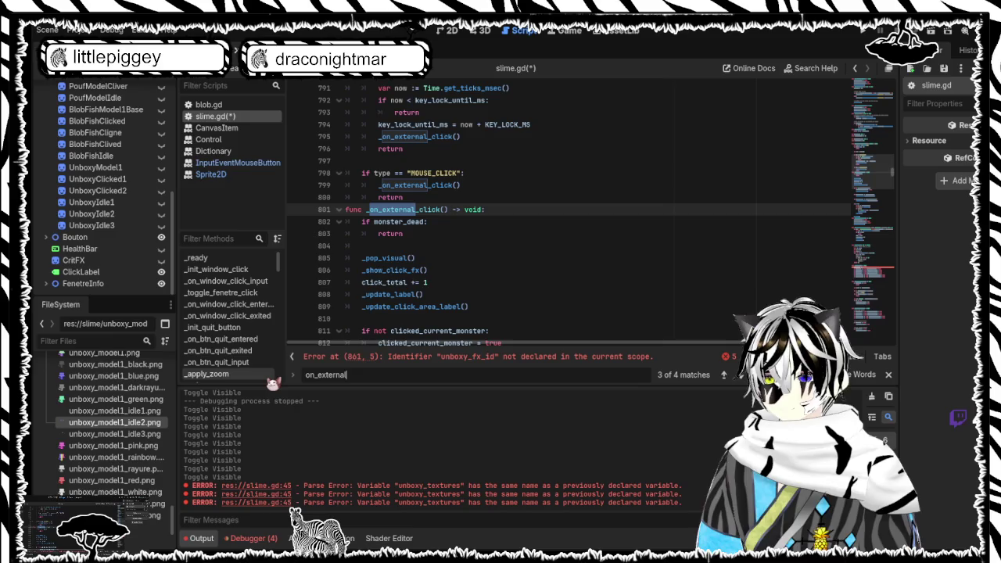
{"action": "scroll", "coordinate": [514, 206], "scroll_direction": "down", "scroll_amount": 9}
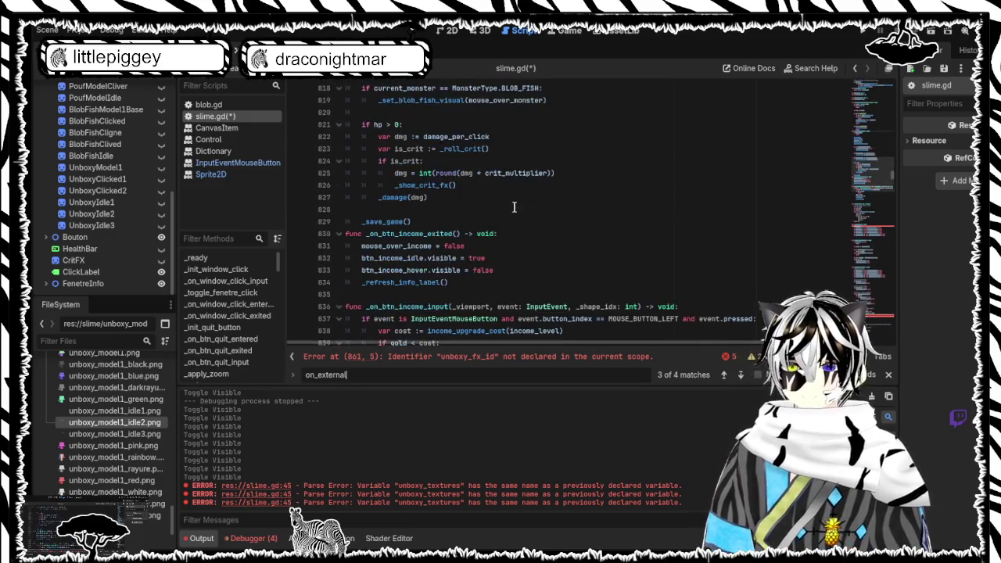
{"action": "scroll", "coordinate": [514, 206], "scroll_direction": "up", "scroll_amount": 8}
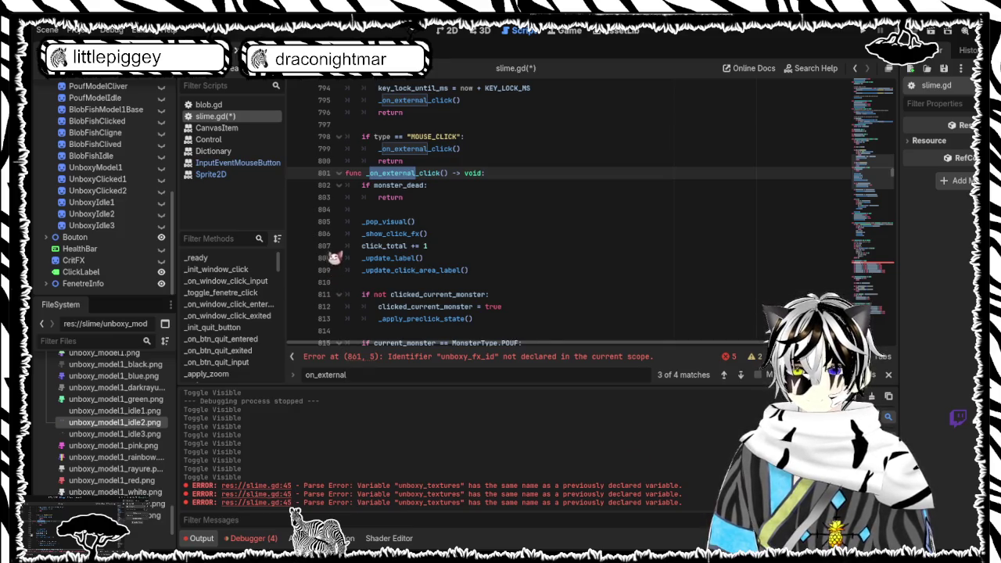
{"action": "scroll", "coordinate": [336, 256], "scroll_direction": "down", "scroll_amount": 3}
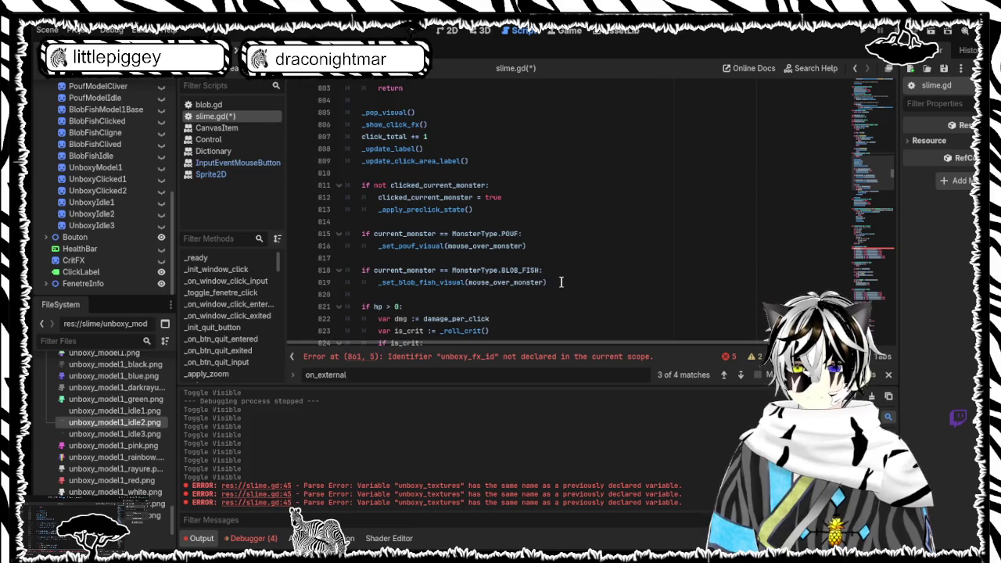
{"action": "mouse_move", "coordinate": [551, 279]}
{"action": "left_mouse_down"}
{"action": "mouse_move", "coordinate": [415, 258]}
{"action": "mouse_move", "coordinate": [413, 160]}
{"action": "mouse_move", "coordinate": [368, 223]}
{"action": "mouse_move", "coordinate": [361, 257]}
{"action": "mouse_move", "coordinate": [354, 187]}
{"action": "mouse_move", "coordinate": [360, 257]}
{"action": "left_mouse_up"}
{"action": "scroll", "coordinate": [413, 160], "scroll_direction": "up", "scroll_amount": 2}
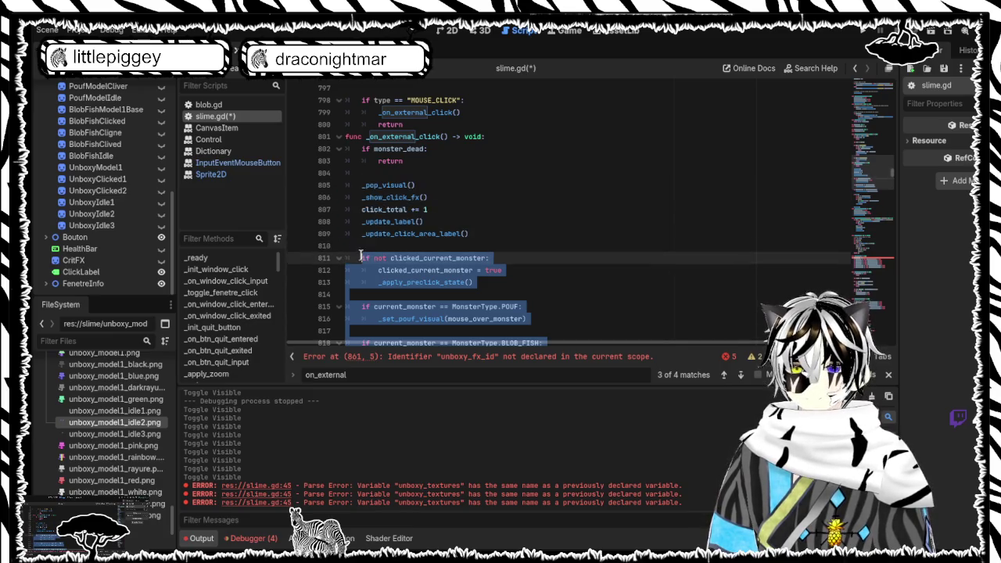
Paste the was_first_click logic with the UNBOXY branch and indent lines 813–827
{"action": "type", "text": "var was_first_click := not clicked_current_monster  if not clicked_current_monster: \tclicked_current_monster = true \t_apply_preclick_state()  if current_monster == MonsterType.POUF: \t_set_pouf_visual(mouse_over_monster)  if current_monster == MonsterType.BLOB_FISH: \t_set_blob_fish_visual(mouse_over_monster)  if current_monster == MonsterType.UNBOXY: \tif was_first_click: \t\t_play_unboxy_first_click_fx() \telse: \t\t_set_unboxy_visual()"}
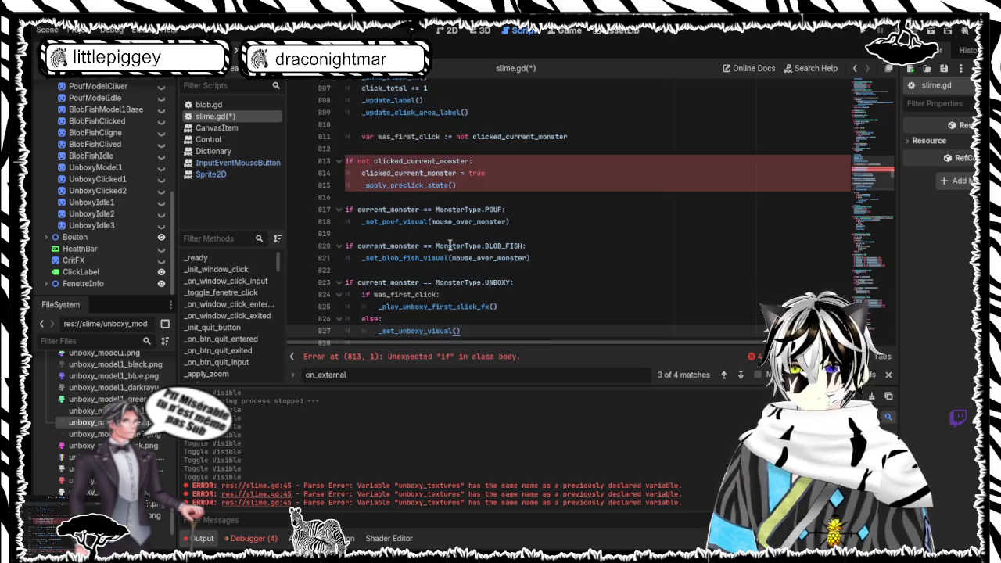
{"action": "scroll", "coordinate": [438, 247], "scroll_direction": "down", "scroll_amount": 1}
{"action": "left_click_drag", "start_coordinate": [466, 294], "coordinate": [344, 124]}
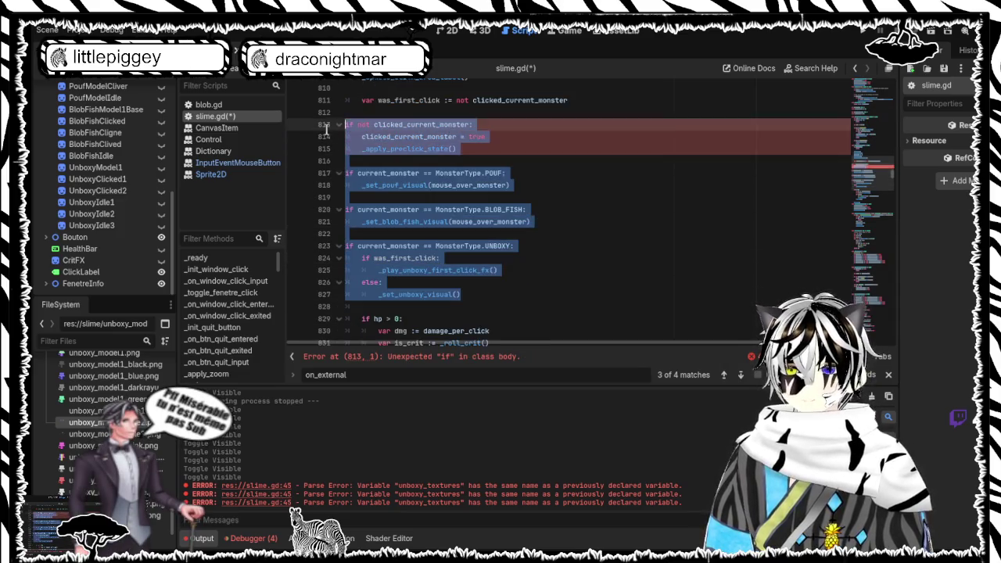
{"action": "key", "text": "Tab"}
{"action": "left_click", "coordinate": [586, 184]}
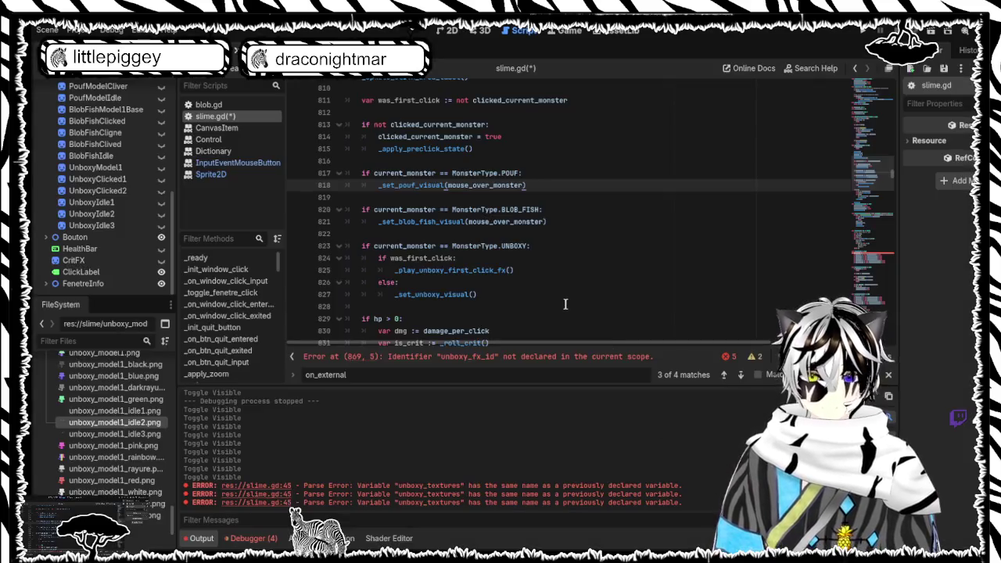
{"action": "left_click", "coordinate": [568, 305]}
{"action": "key", "text": "ctrl+a"}
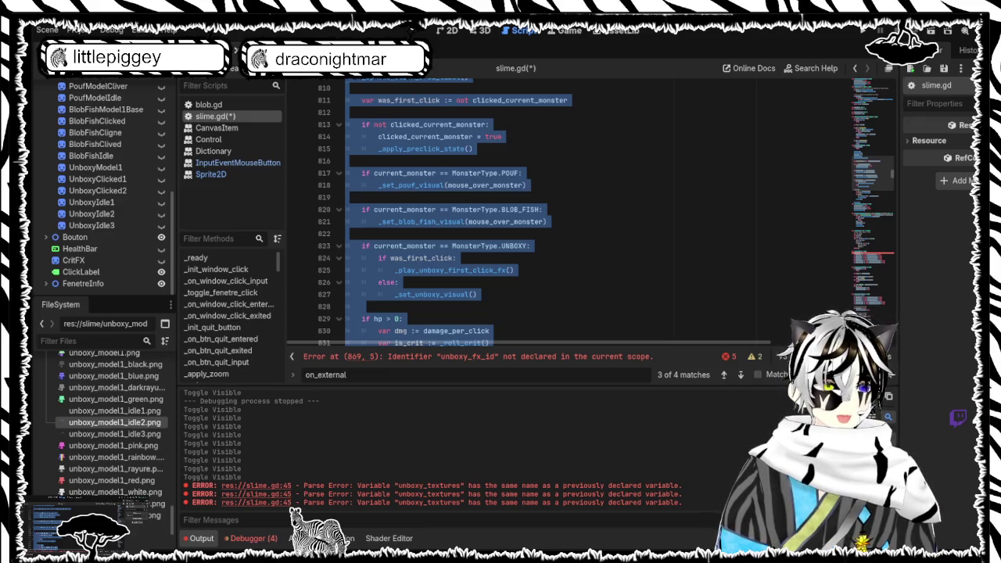
Save slime.gd and run the project with F5
{"action": "key", "text": "ctrl+z"}
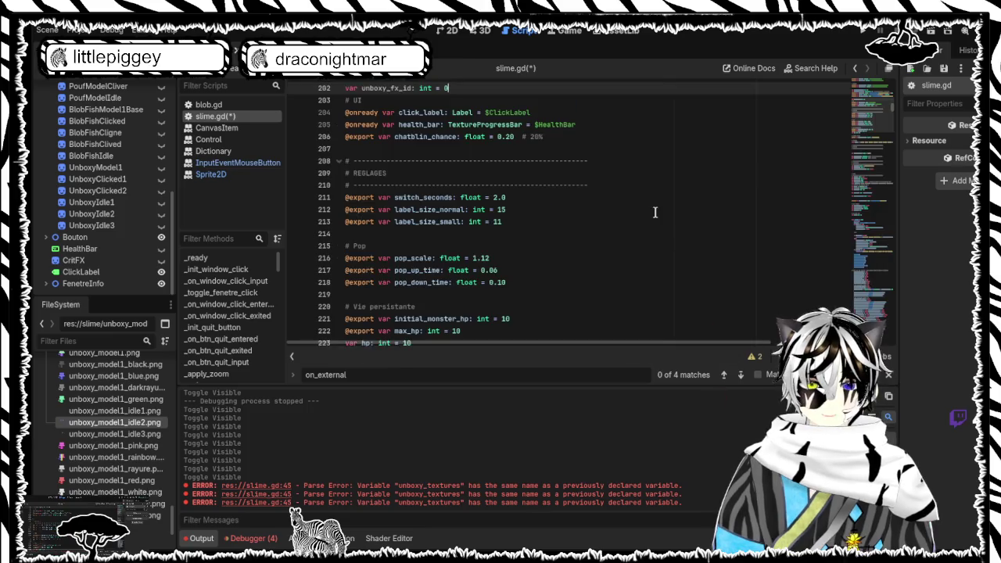
{"action": "left_click", "coordinate": [655, 212]}
{"action": "key", "text": "ctrl+s"}
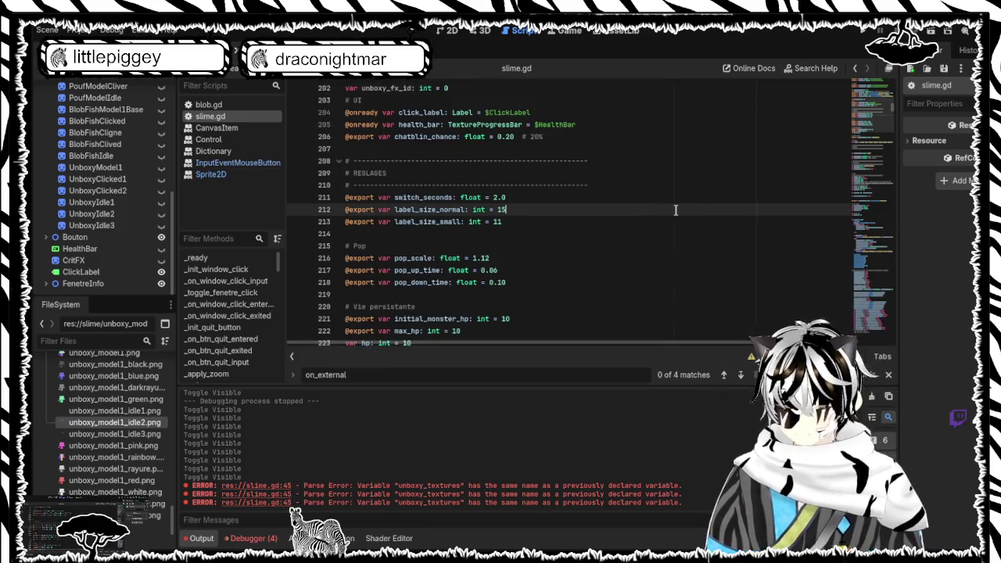
{"action": "key", "text": "F5"}
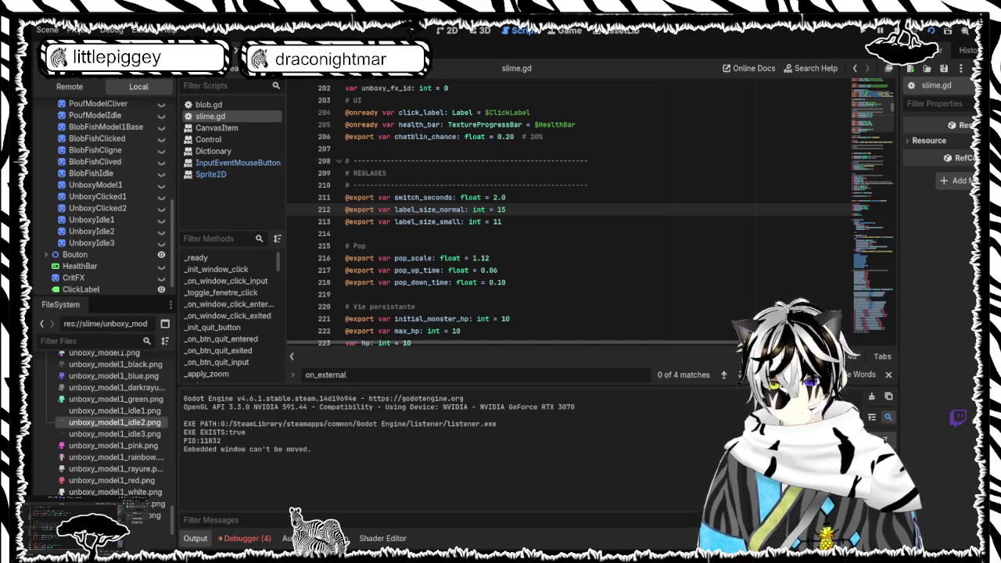
In the 2D view, toggle UnboxyClicked1, UnboxyClicked2 and UnboxyIdle1 visibility to compare them
{"action": "left_click", "coordinate": [161, 196]}
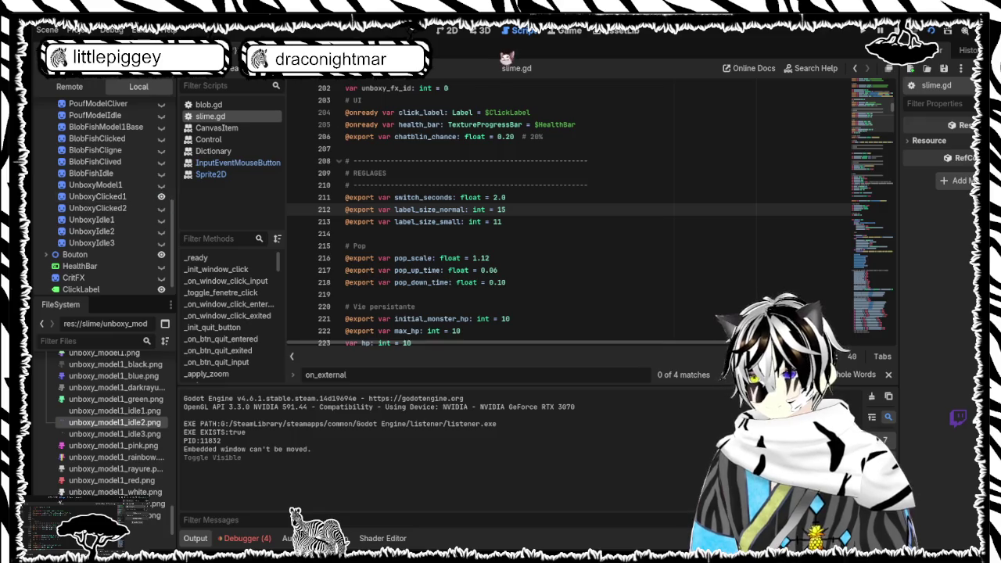
{"action": "left_click", "coordinate": [451, 32]}
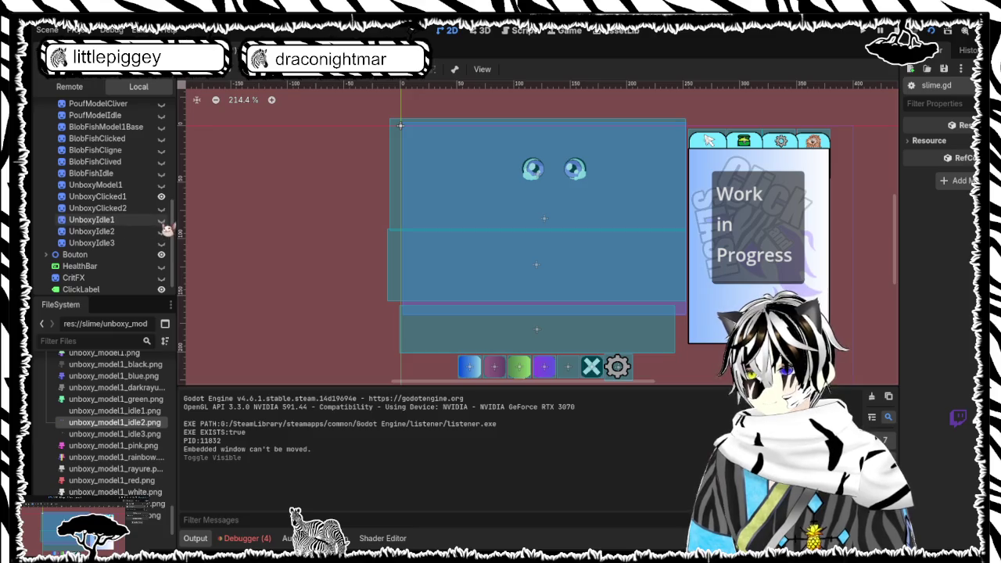
{"action": "left_click", "coordinate": [161, 220]}
{"action": "left_click", "coordinate": [161, 220]}
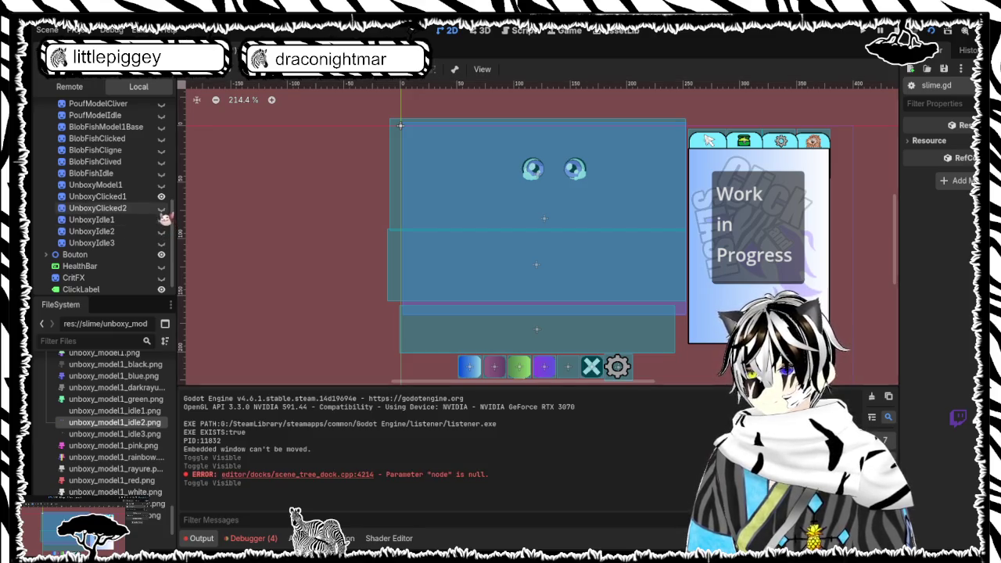
{"action": "left_click", "coordinate": [161, 208]}
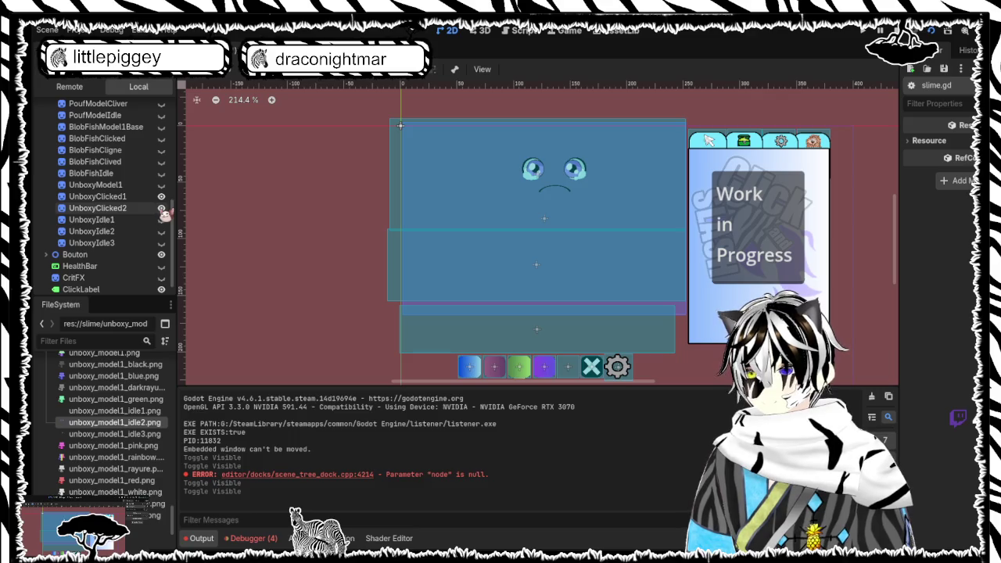
{"action": "left_click", "coordinate": [161, 208]}
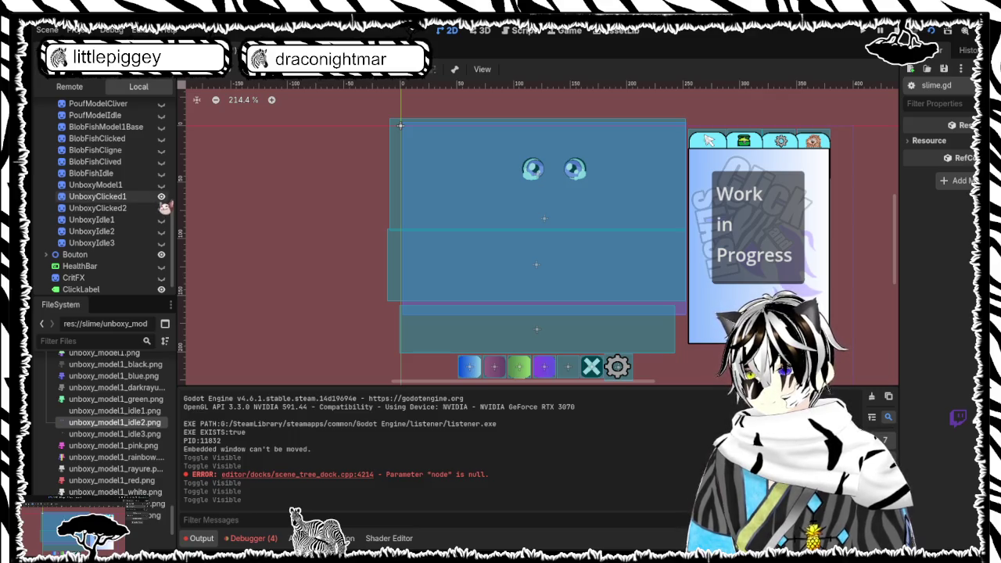
{"action": "left_click", "coordinate": [161, 197]}
{"action": "left_click", "coordinate": [161, 197]}
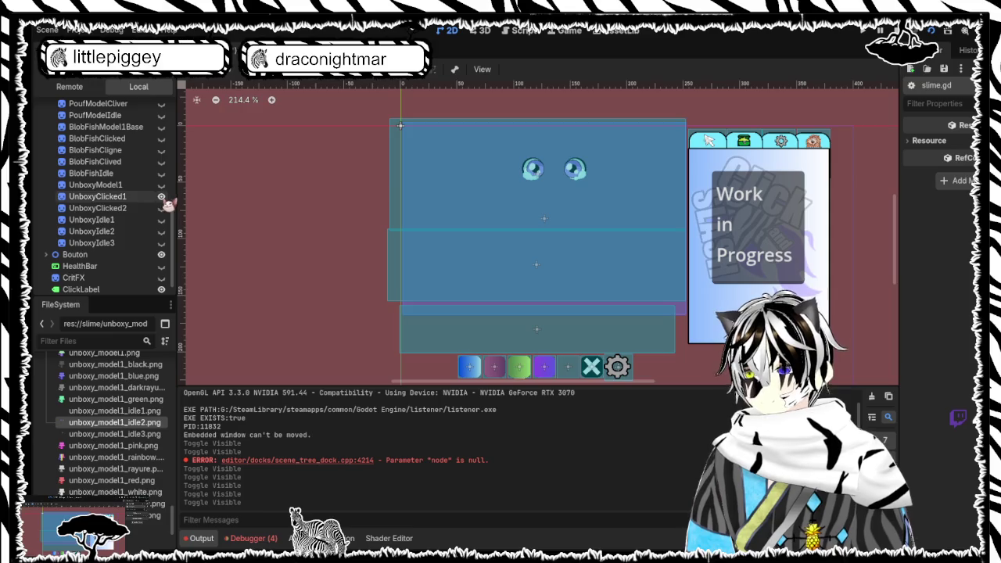
{"action": "left_click", "coordinate": [161, 208]}
{"action": "left_click", "coordinate": [161, 208]}
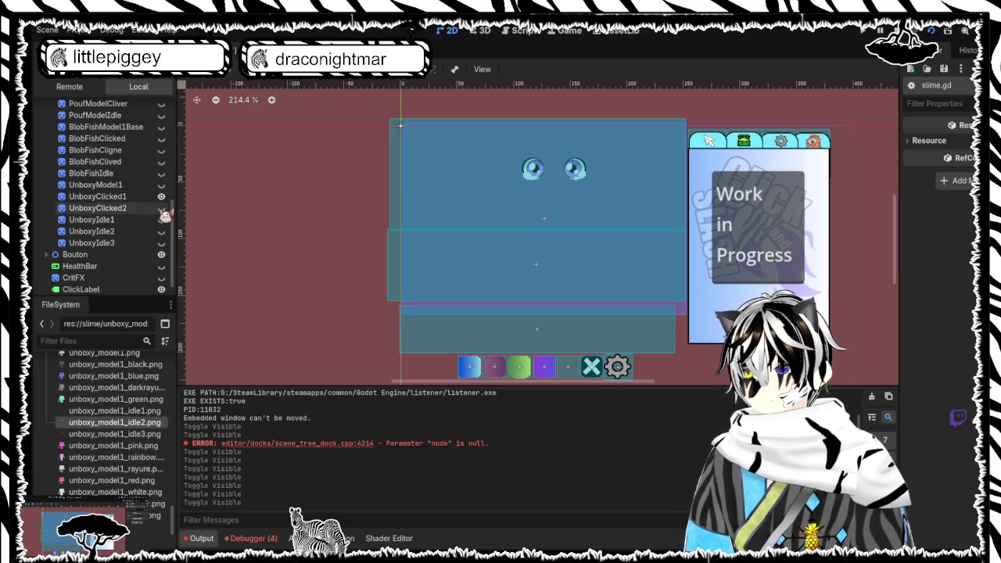
{"action": "left_click", "coordinate": [161, 220]}
{"action": "left_click", "coordinate": [161, 220]}
{"action": "left_click", "coordinate": [161, 220]}
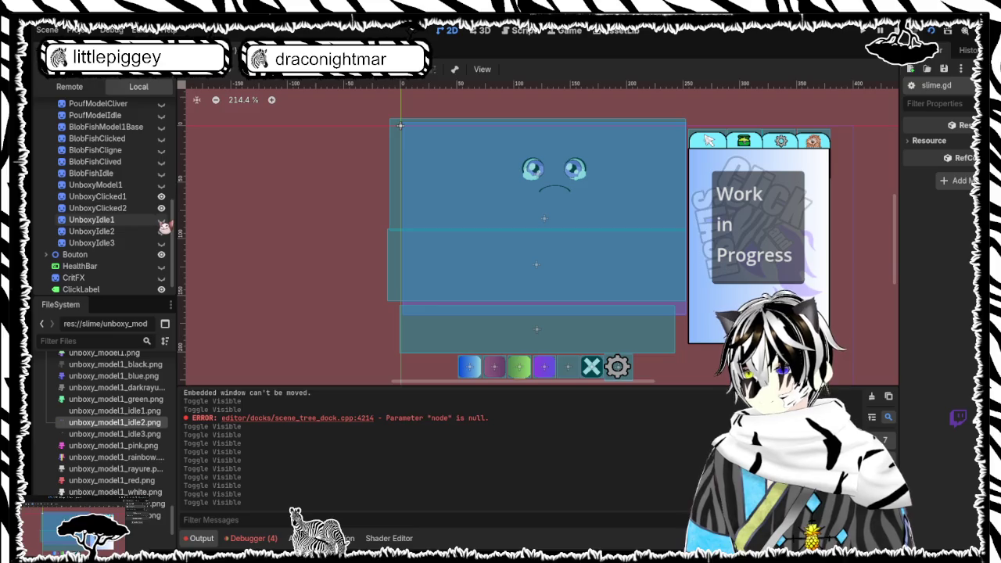
Show BlobFishIdle and UnboxyIdle2, hide the clicked eyes, and make UnboxyIdle3's mouth visible
{"action": "left_click", "coordinate": [161, 173]}
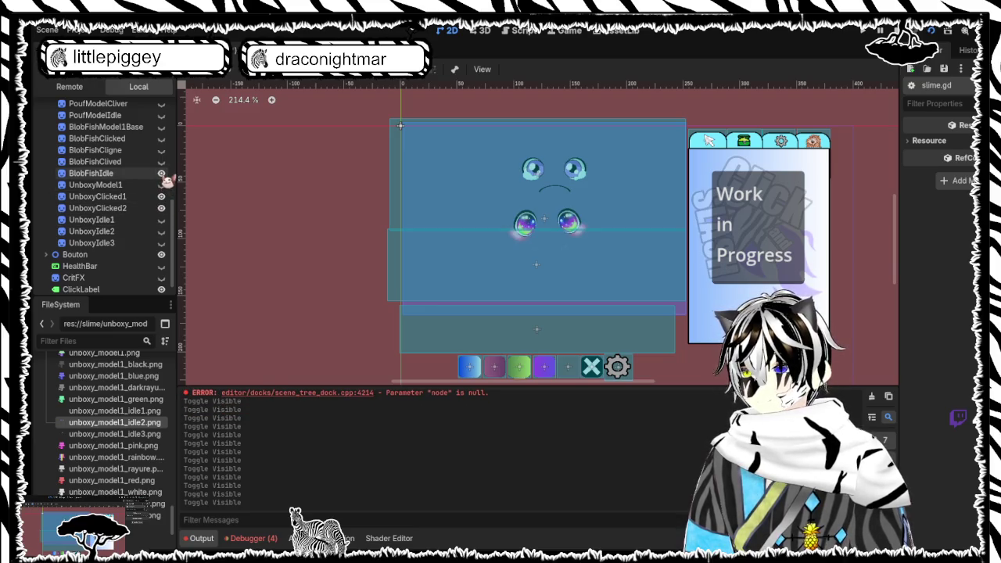
{"action": "left_click", "coordinate": [161, 231]}
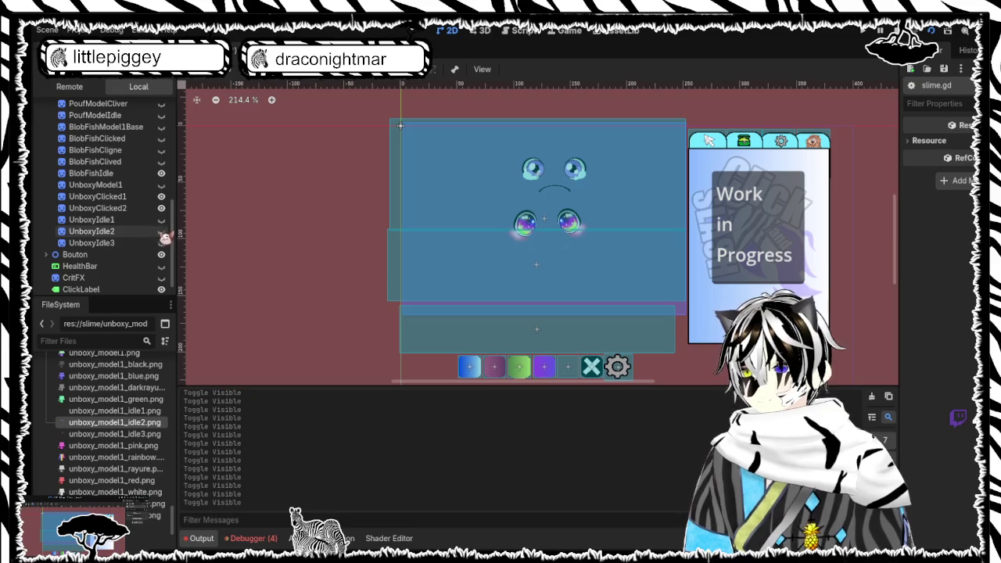
{"action": "left_click", "coordinate": [162, 197]}
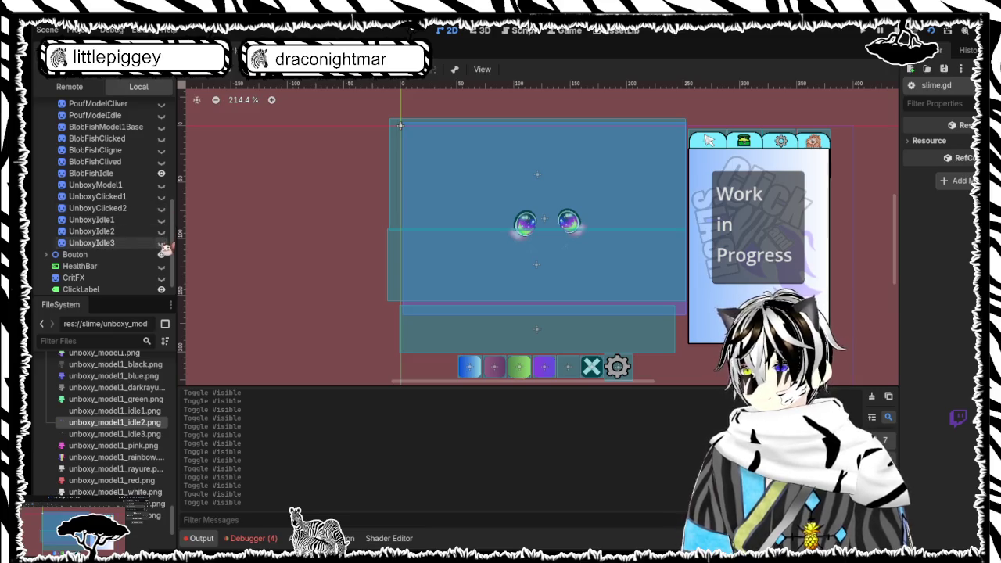
{"action": "left_click", "coordinate": [161, 243]}
{"action": "left_click", "coordinate": [162, 244]}
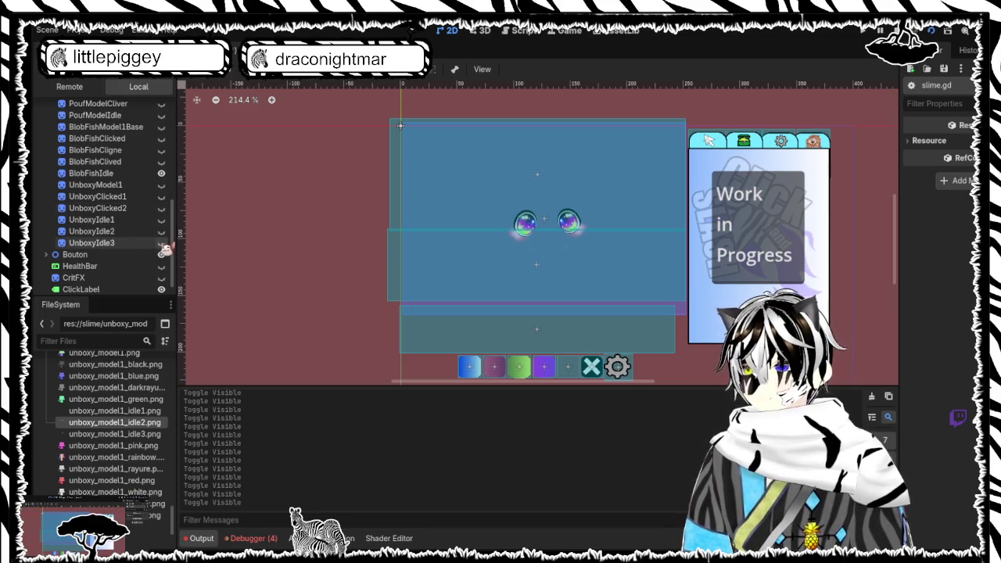
{"action": "left_click", "coordinate": [162, 243]}
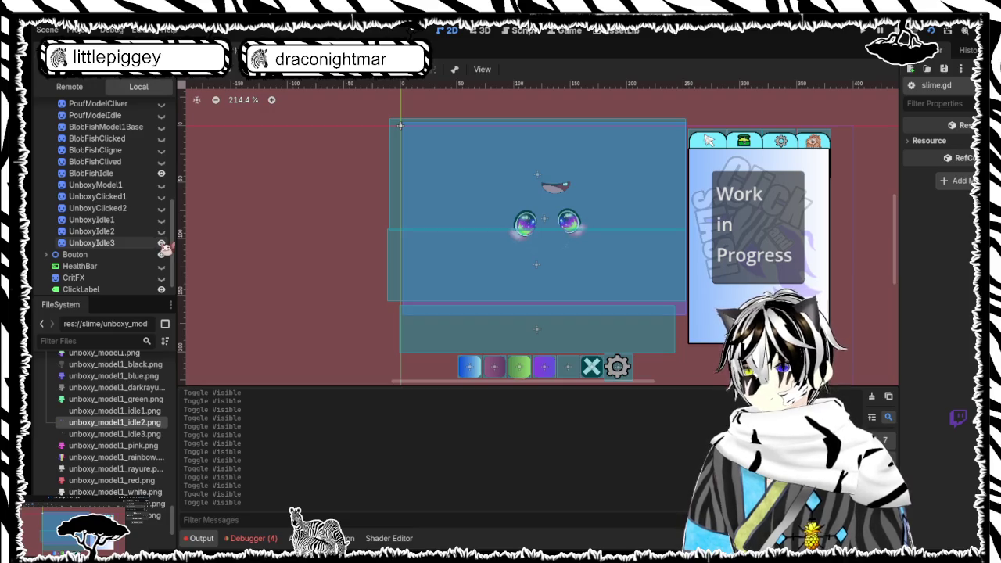
Preview UnboxyModel1 with the clicked eyes, then hide both, leaving only the mouth
{"action": "left_click", "coordinate": [161, 184]}
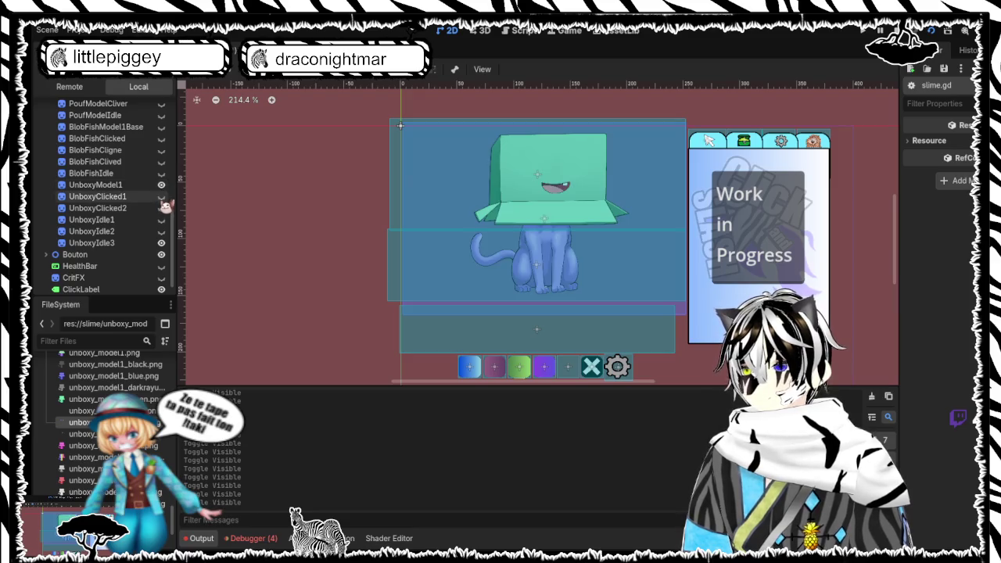
{"action": "left_click", "coordinate": [161, 196]}
{"action": "left_click", "coordinate": [161, 196]}
{"action": "left_click", "coordinate": [161, 184]}
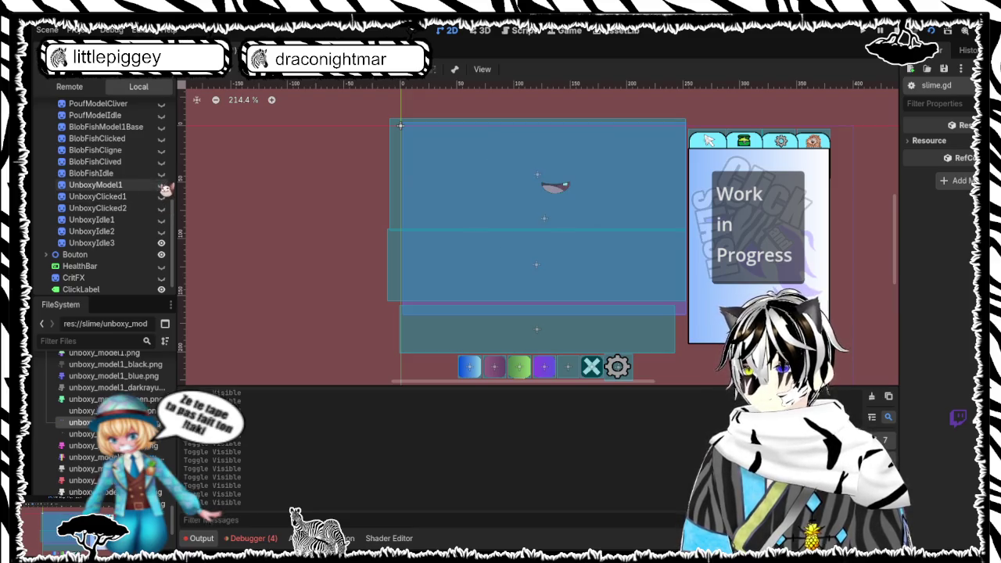
{"action": "left_click", "coordinate": [161, 185]}
{"action": "left_click", "coordinate": [161, 184]}
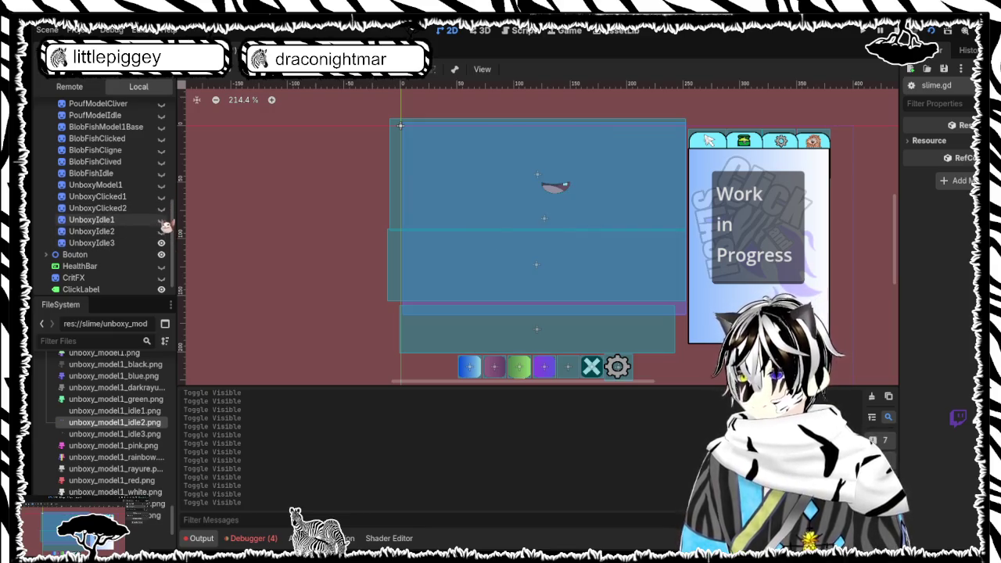
Make UnboxyIdle1 visible to complete the idle face with eyes and smile
{"action": "left_click", "coordinate": [161, 220]}
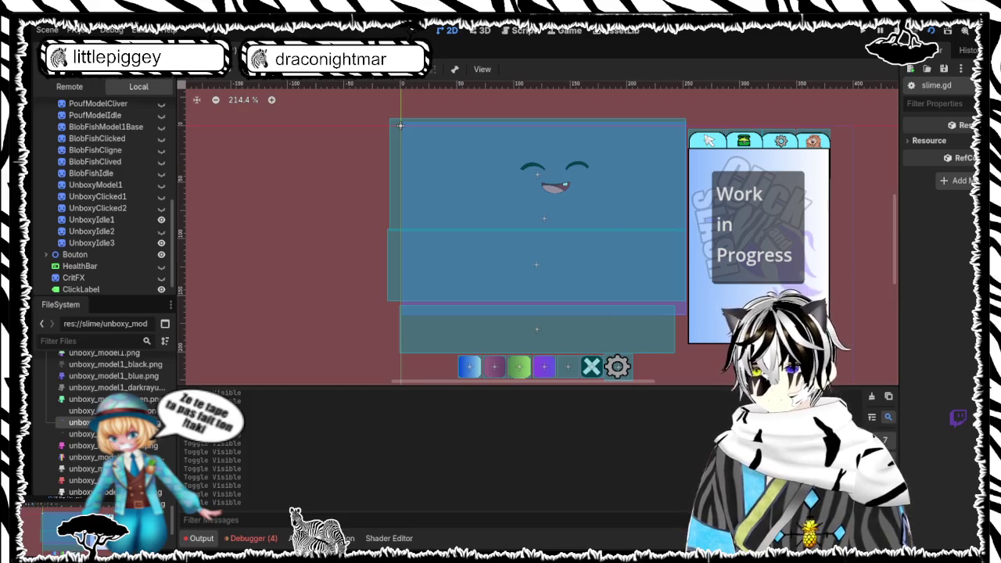
Hide the UnboxyIdle1 and UnboxyIdle2 sprites and briefly preview UnboxyClicked2 before hiding it again
{"action": "left_click", "coordinate": [161, 232]}
{"action": "left_click", "coordinate": [162, 232]}
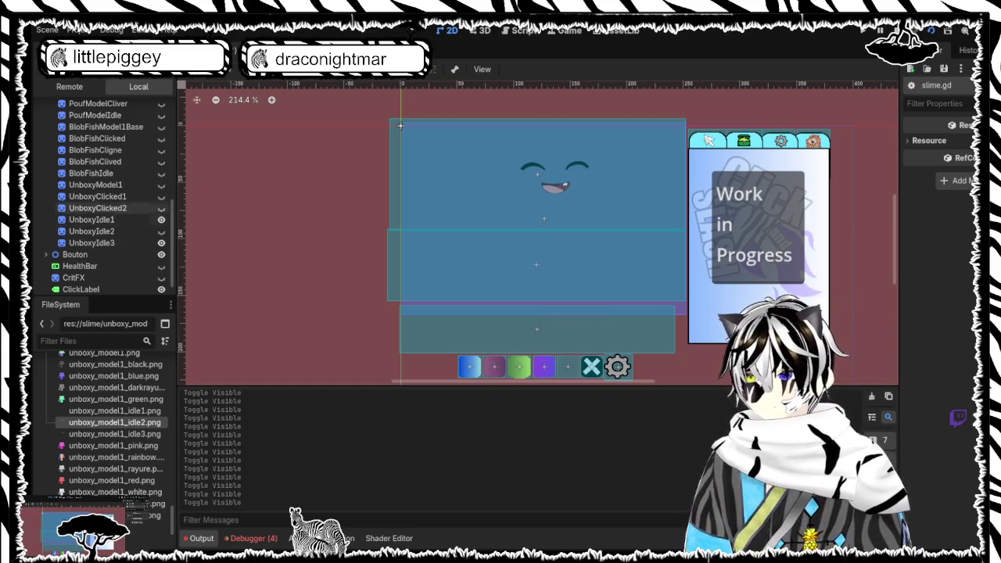
{"action": "left_click", "coordinate": [161, 220]}
{"action": "left_click", "coordinate": [161, 231]}
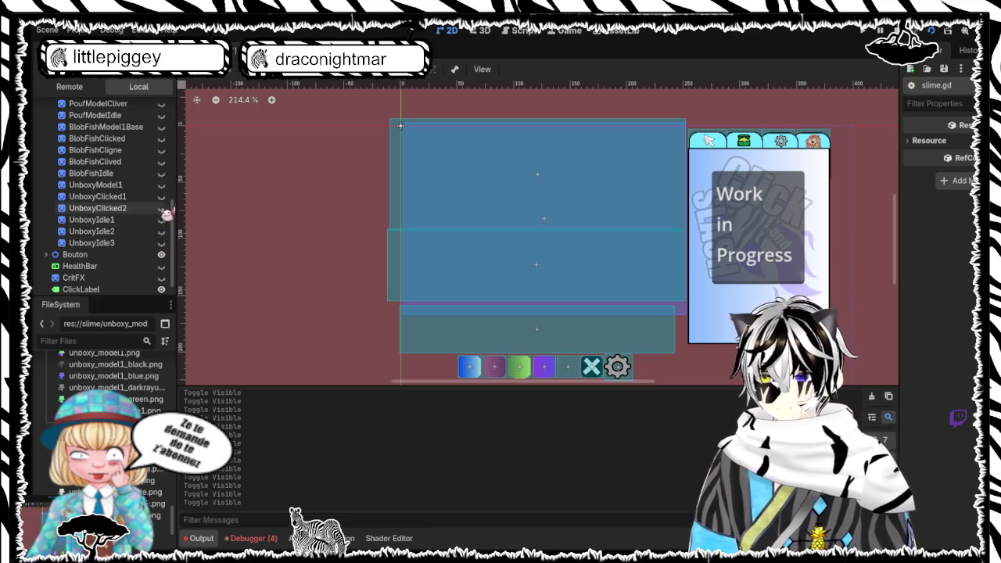
{"action": "left_click", "coordinate": [163, 208]}
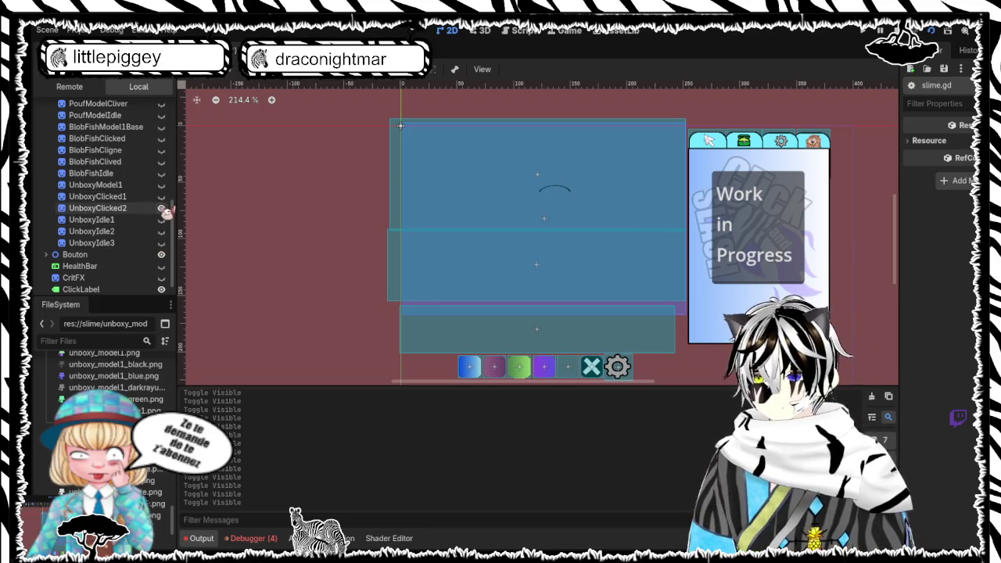
{"action": "left_click", "coordinate": [161, 208]}
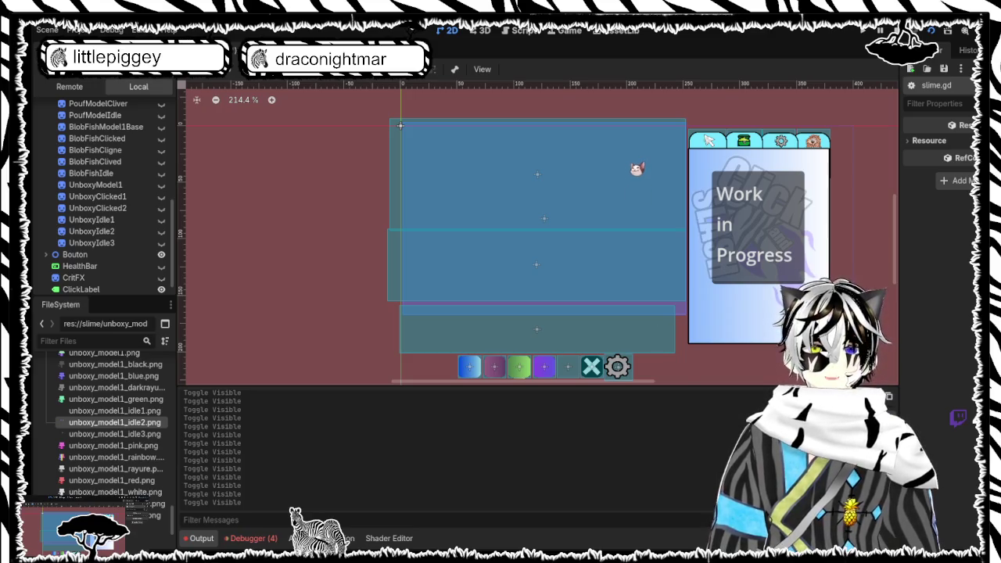
Stop the running game with F8 (Stop Running Project)
{"action": "key", "text": "F8"}
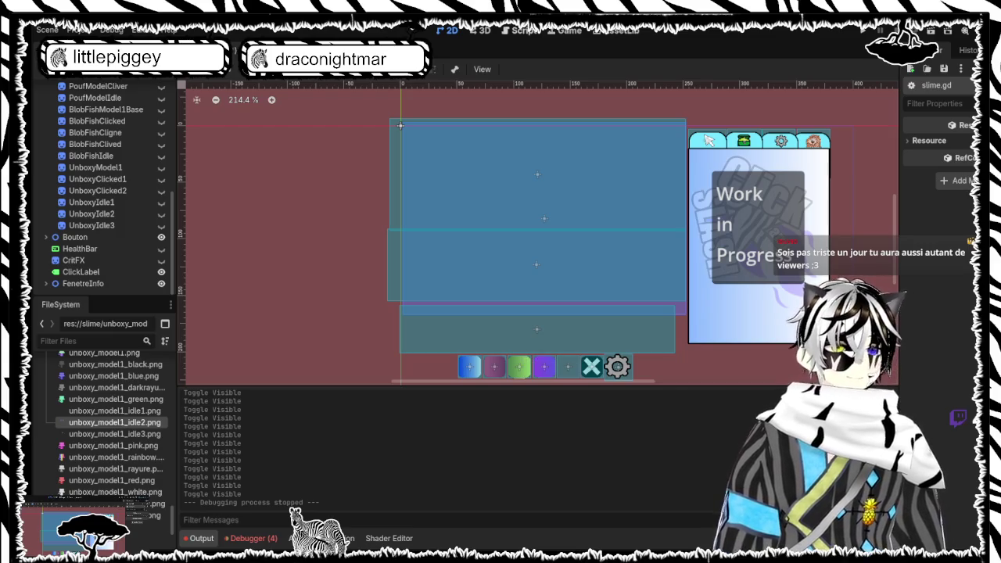
Open slime.gd and search 'set_unb' to reach the _set_unboxy_visual function
{"action": "left_click", "coordinate": [520, 30]}
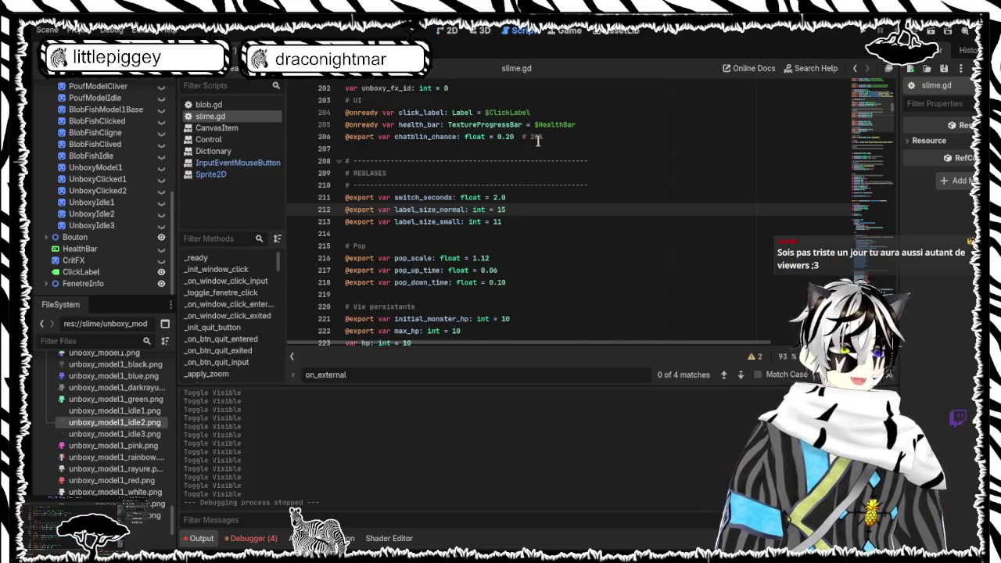
{"action": "scroll", "coordinate": [538, 141], "scroll_direction": "down", "scroll_amount": 10}
{"action": "scroll", "coordinate": [538, 141], "scroll_direction": "down", "scroll_amount": 2}
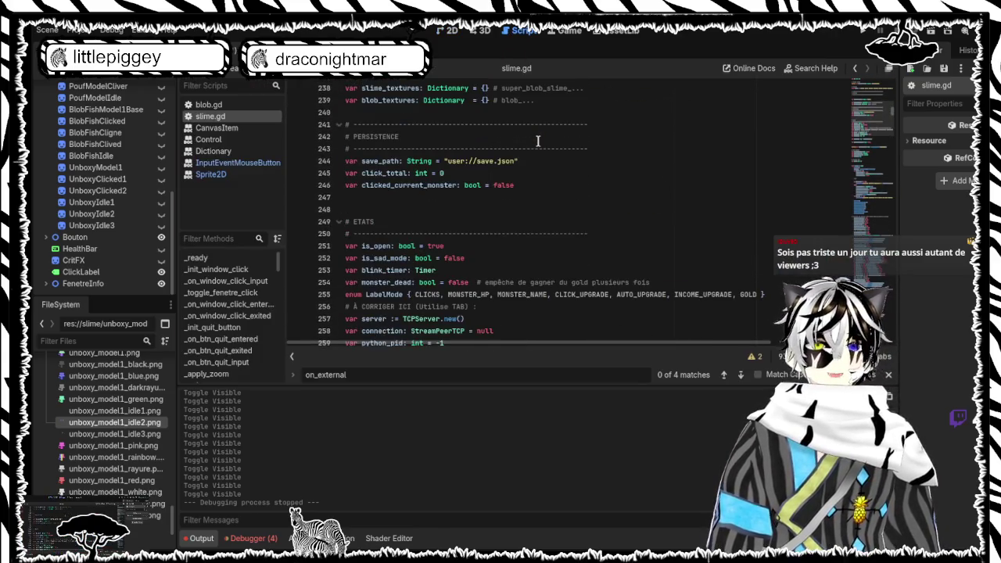
{"action": "scroll", "coordinate": [538, 140], "scroll_direction": "down", "scroll_amount": 5}
{"action": "scroll", "coordinate": [537, 141], "scroll_direction": "up", "scroll_amount": 1}
{"action": "scroll", "coordinate": [538, 140], "scroll_direction": "down", "scroll_amount": 9}
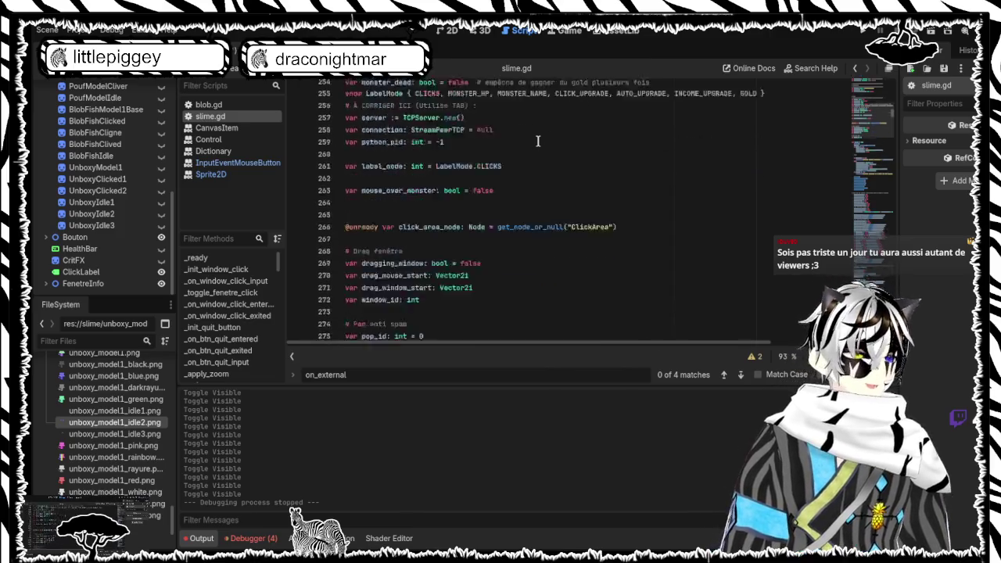
{"action": "scroll", "coordinate": [538, 141], "scroll_direction": "down", "scroll_amount": 8}
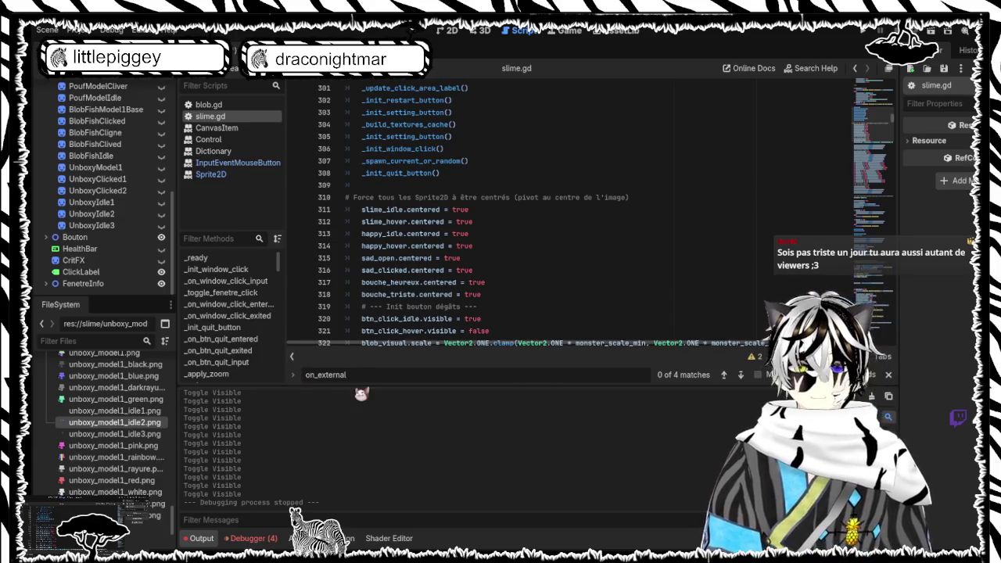
{"action": "double_click", "coordinate": [359, 376]}
{"action": "type", "text": "se"}
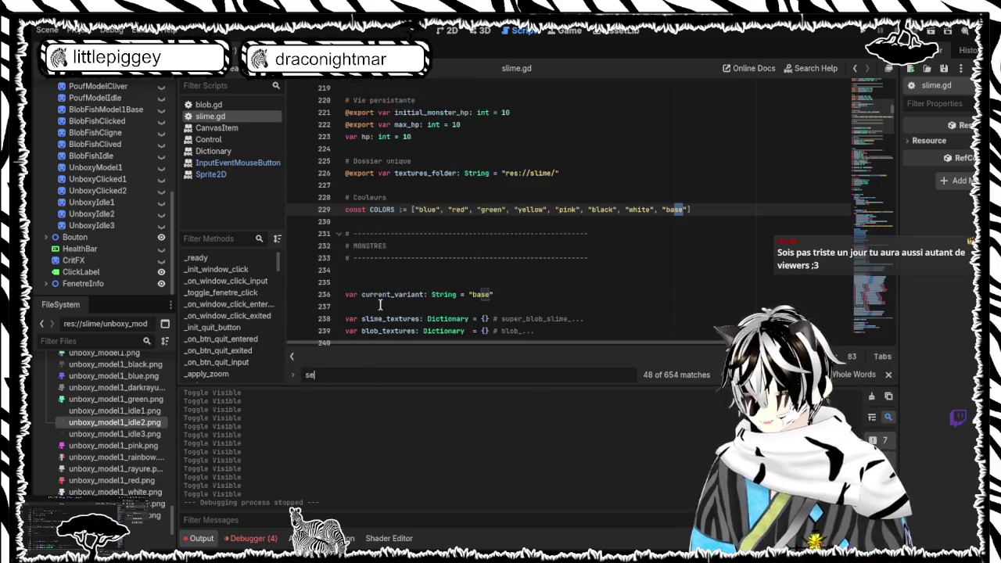
{"action": "type", "text": "t_unb"}
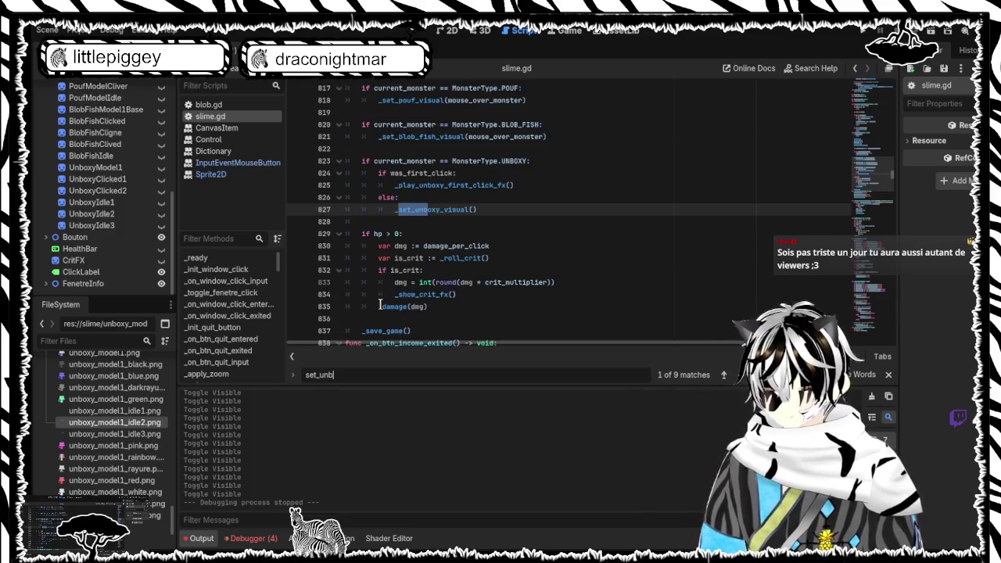
{"action": "key", "text": "Return"}
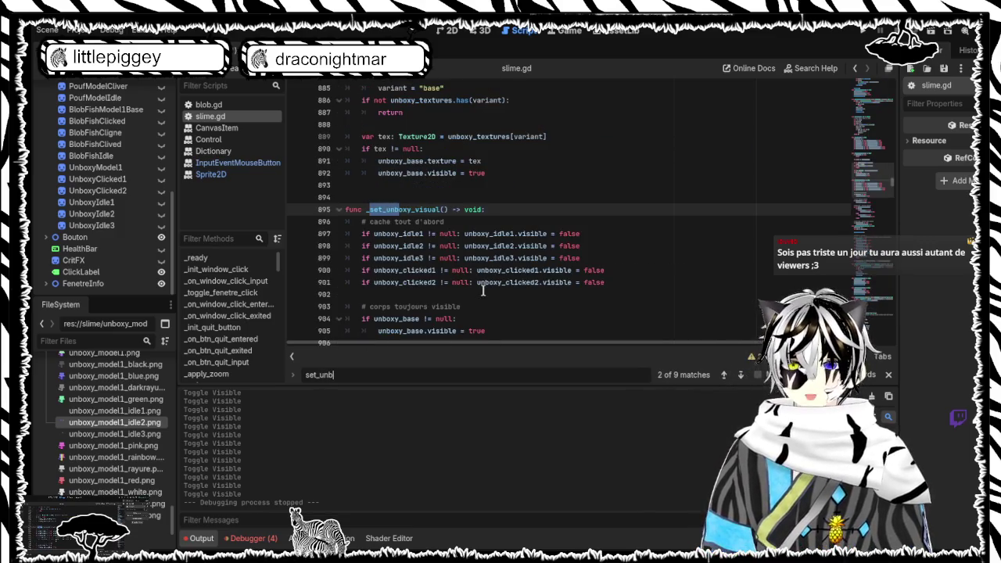
Replace the old after-click block with the pasted APRES CLIC code branching on is_open
{"action": "scroll", "coordinate": [583, 229], "scroll_direction": "down", "scroll_amount": 7}
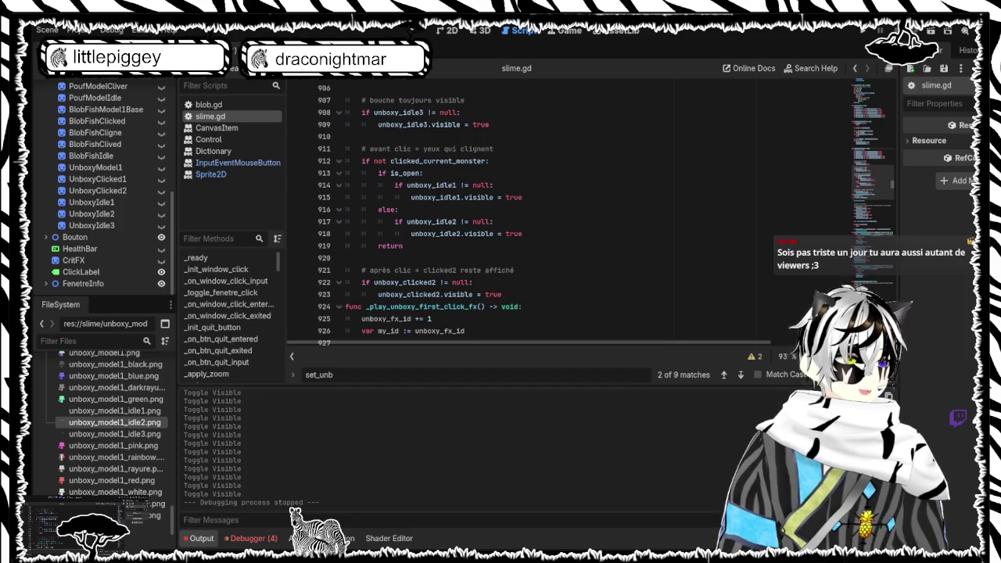
{"action": "scroll", "coordinate": [583, 212], "scroll_direction": "up", "scroll_amount": 5}
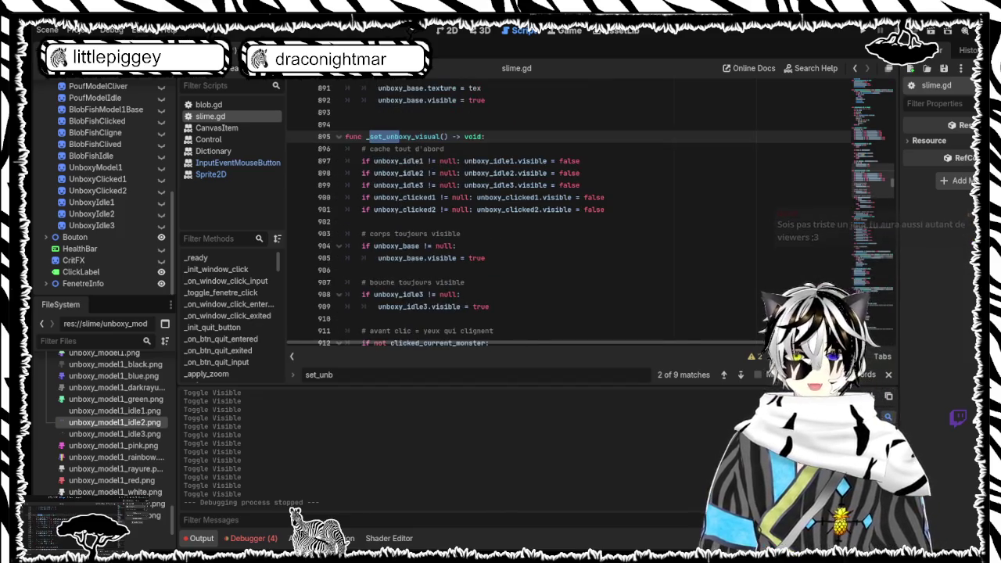
{"action": "mouse_move", "coordinate": [344, 136]}
{"action": "left_mouse_down"}
{"action": "mouse_move", "coordinate": [602, 205]}
{"action": "mouse_move", "coordinate": [581, 214]}
{"action": "mouse_move", "coordinate": [585, 136]}
{"action": "left_mouse_up"}
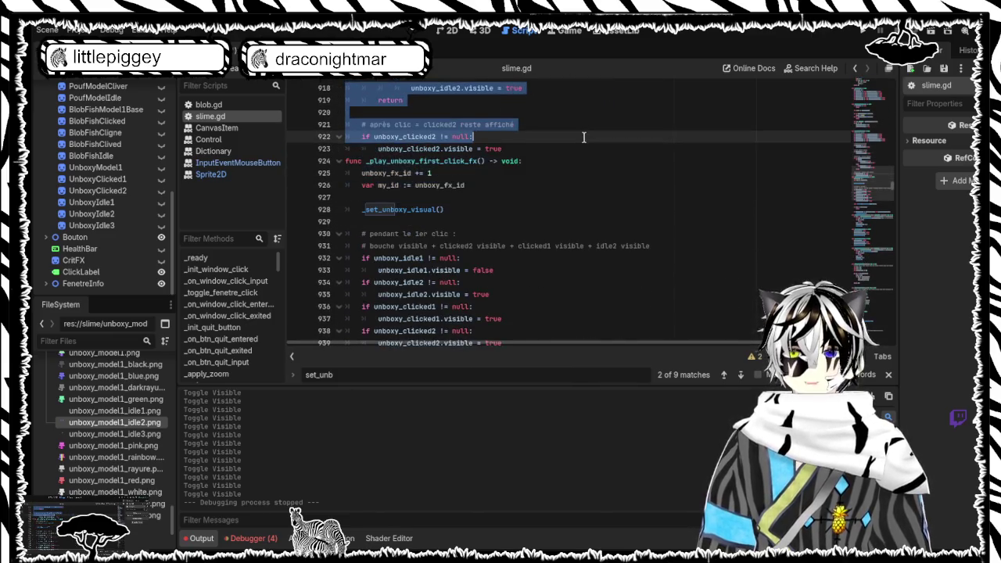
{"action": "key", "text": "ctrl+v"}
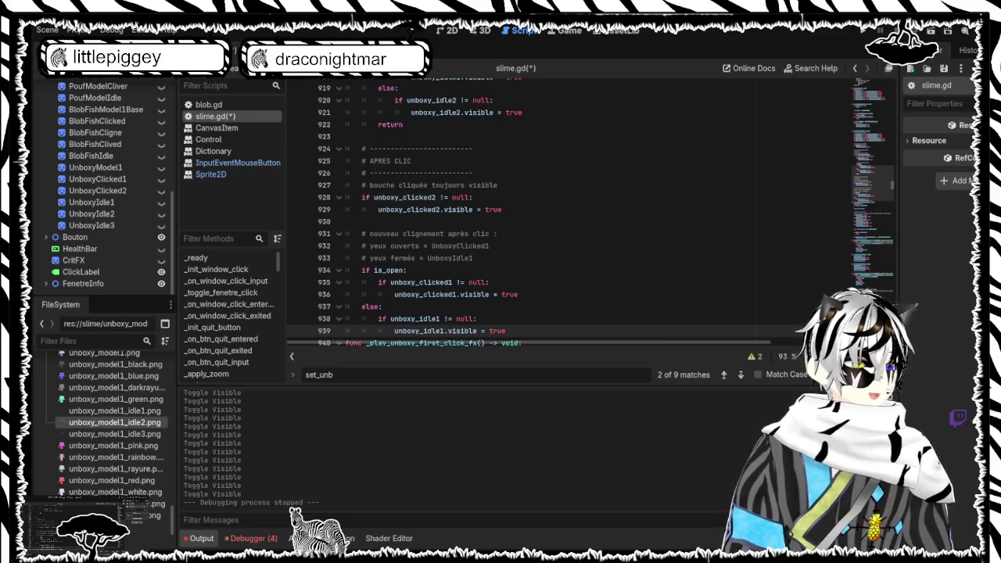
{"action": "scroll", "coordinate": [571, 211], "scroll_direction": "down", "scroll_amount": 5}
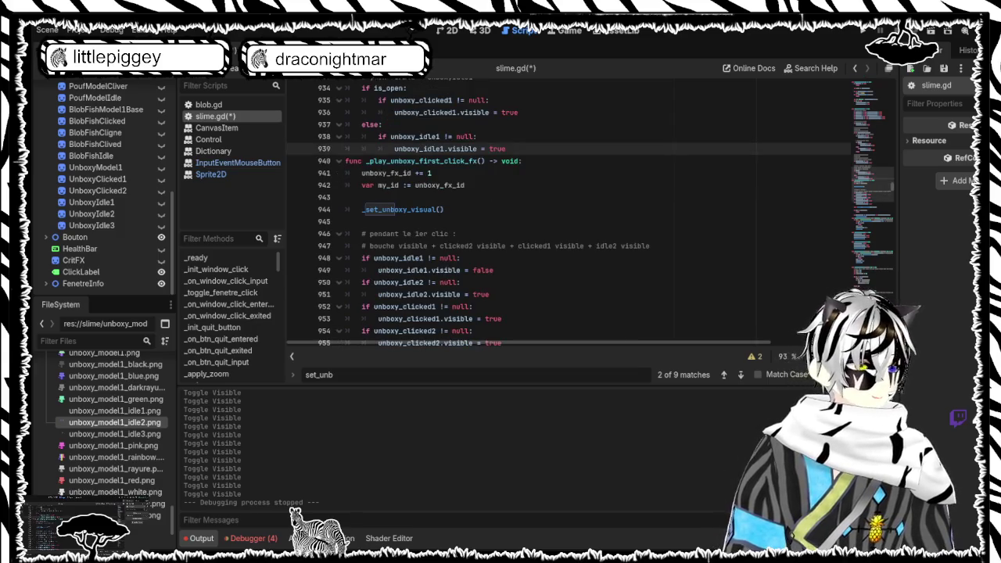
{"action": "scroll", "coordinate": [571, 211], "scroll_direction": "down", "scroll_amount": 2}
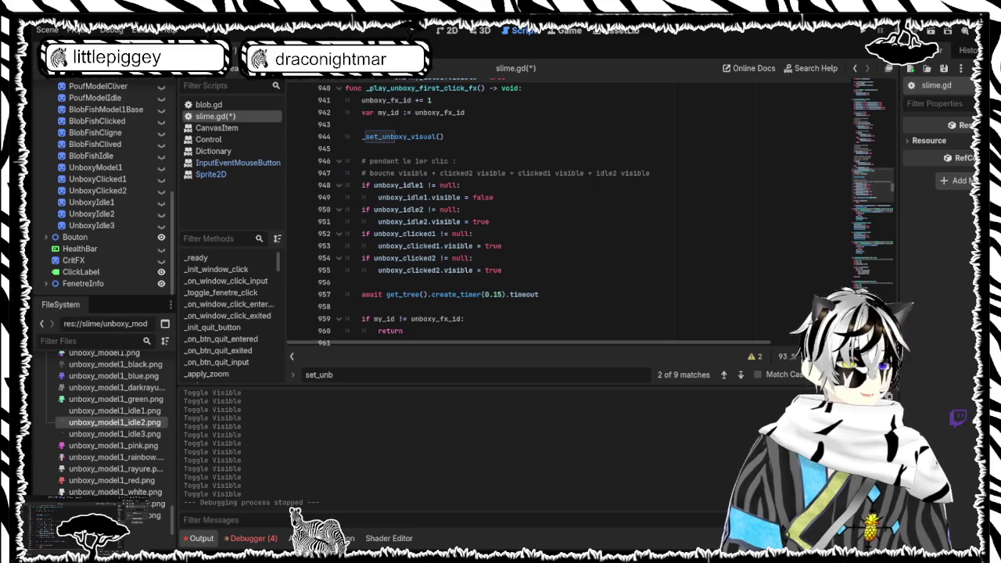
{"action": "scroll", "coordinate": [570, 211], "scroll_direction": "up", "scroll_amount": 1}
{"action": "scroll", "coordinate": [571, 211], "scroll_direction": "down", "scroll_amount": 1}
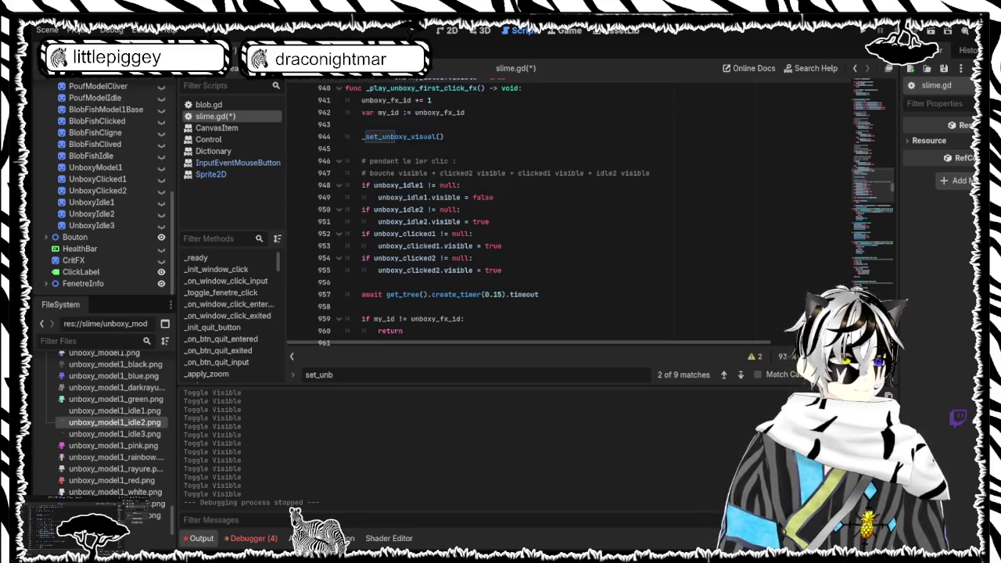
{"action": "scroll", "coordinate": [571, 211], "scroll_direction": "down", "scroll_amount": 3}
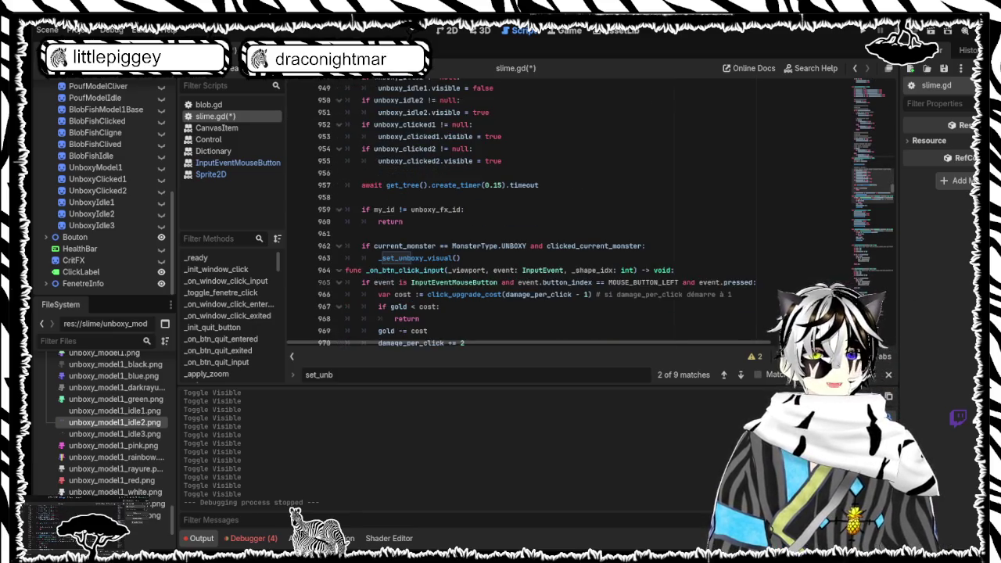
{"action": "scroll", "coordinate": [571, 211], "scroll_direction": "down", "scroll_amount": 3}
{"action": "scroll", "coordinate": [570, 211], "scroll_direction": "down", "scroll_amount": 2}
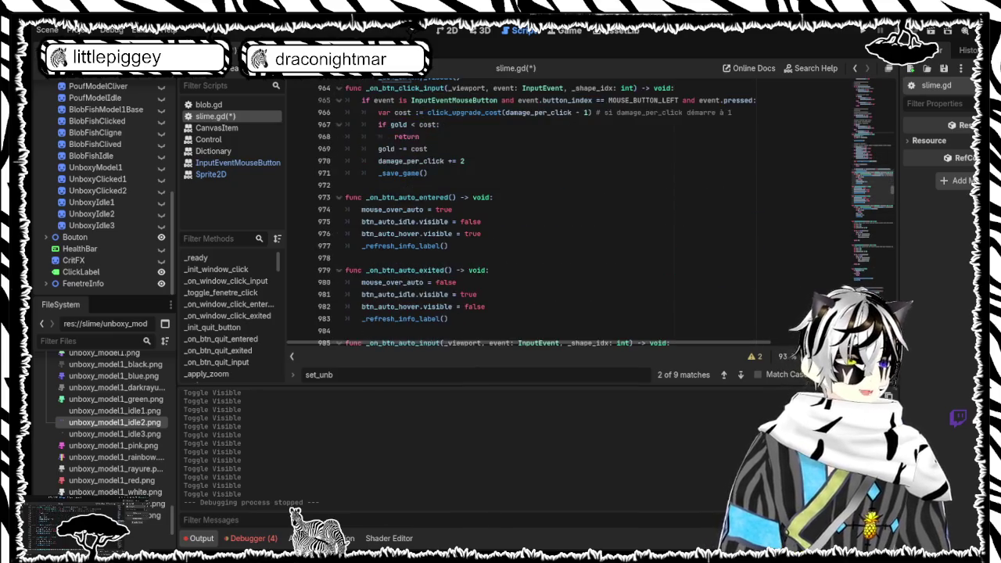
Search 'on_monster' and paste the Unboxy if-block with is_open = true and _set_unboxy_visual()
{"action": "key", "text": "ctrl+f"}
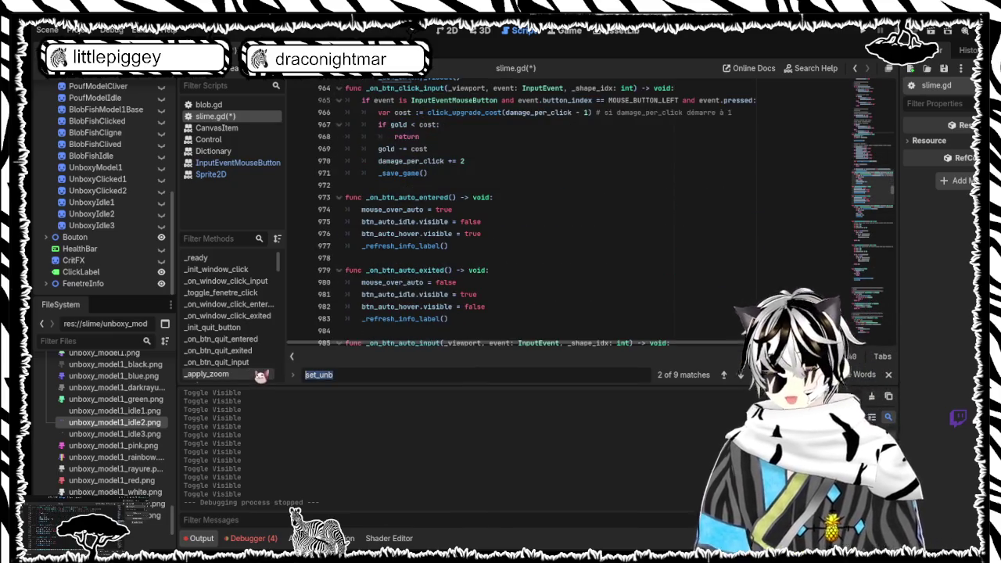
{"action": "type", "text": "on_monst"}
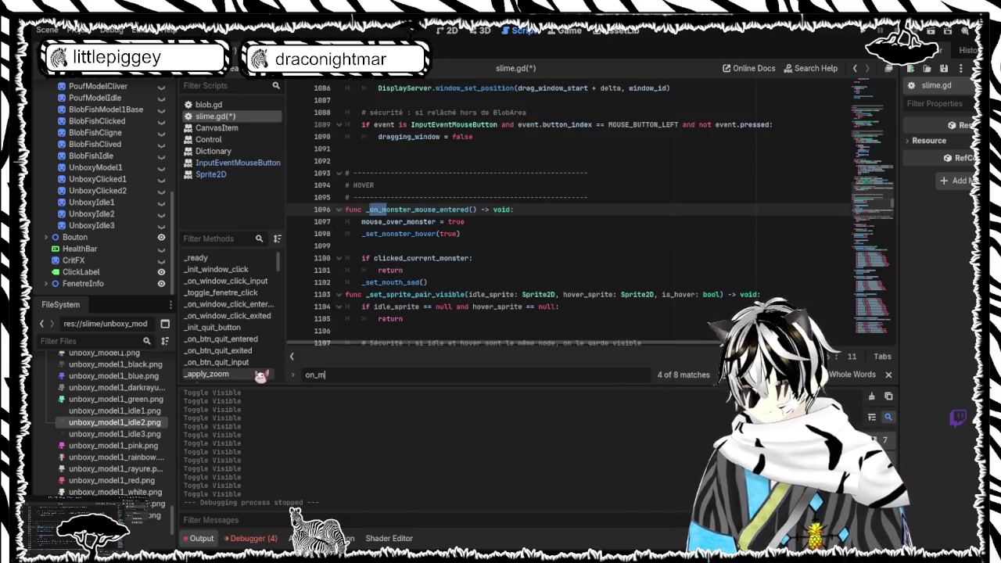
{"action": "type", "text": "er"}
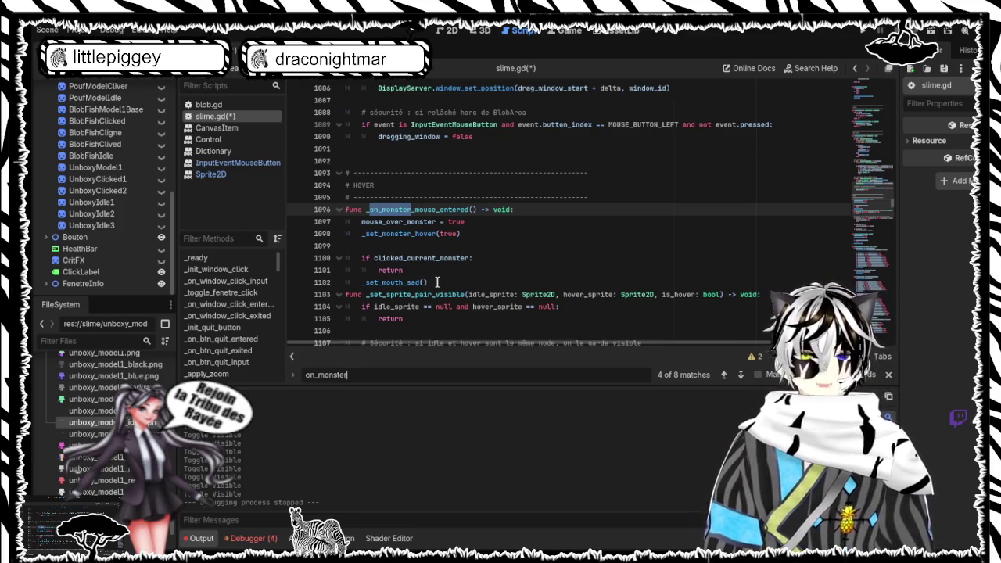
{"action": "left_click_drag", "start_coordinate": [430, 282], "coordinate": [342, 257]}
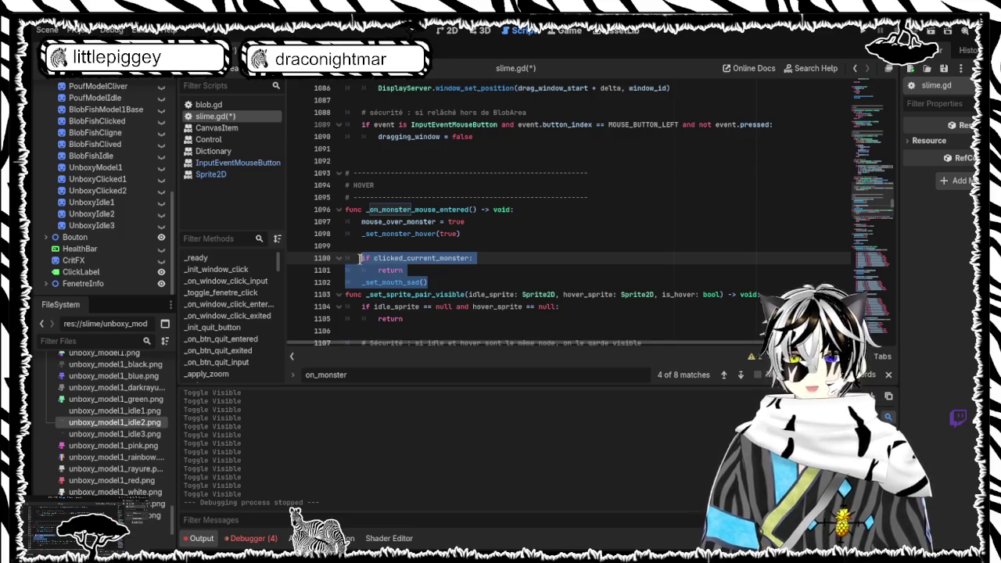
{"action": "type", "text": "if current_monster == MonsterType.UNBOXY: \tis_open = true \t_set_unboxy_visual()"}
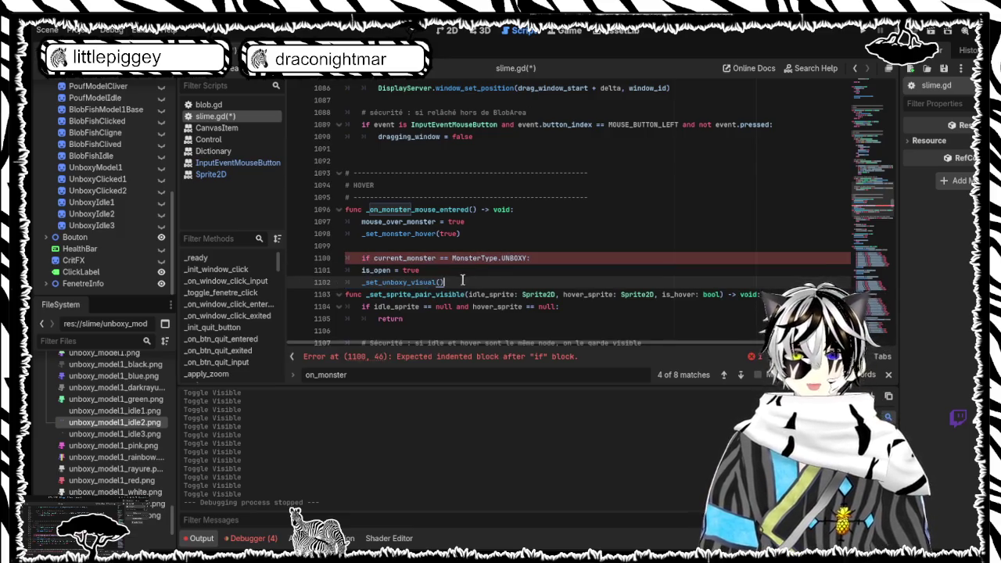
Fix the indentation of the Unboxy if-block inside the hover function
{"action": "key", "text": "shift+Up"}
{"action": "key", "text": "Tab"}
{"action": "key", "text": "Right"}
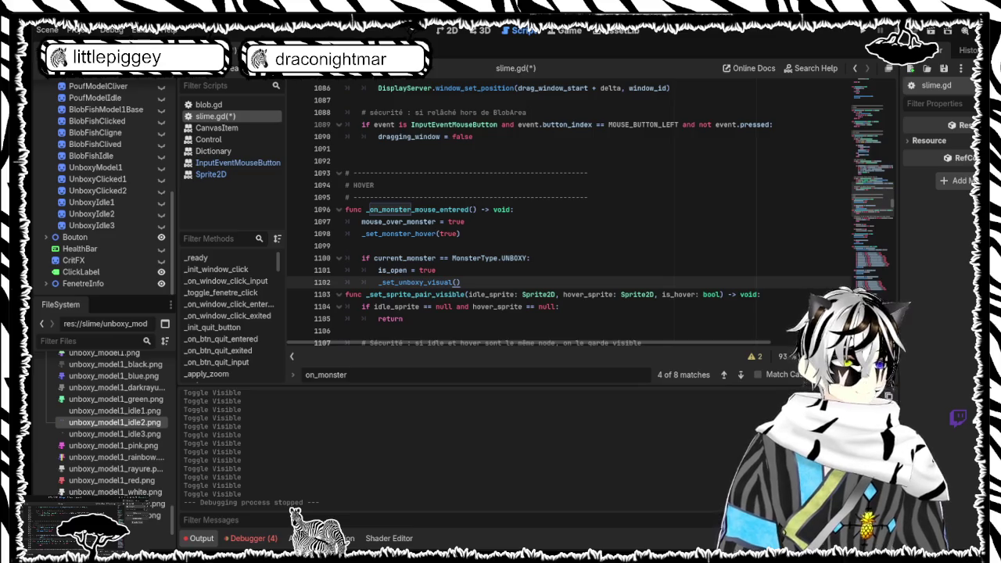
{"action": "key", "text": "shift+Up"}
{"action": "key", "text": "shift+Up"}
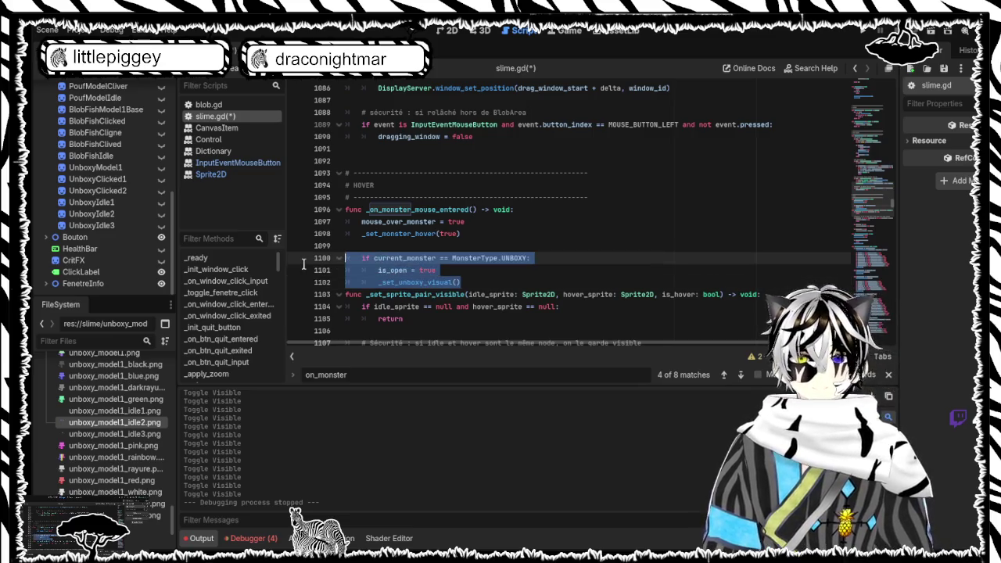
{"action": "key", "text": "shift+Tab"}
{"action": "left_click_drag", "start_coordinate": [465, 278], "coordinate": [407, 279]}
{"action": "key", "text": "shift+Up"}
{"action": "key", "text": "shift+Up"}
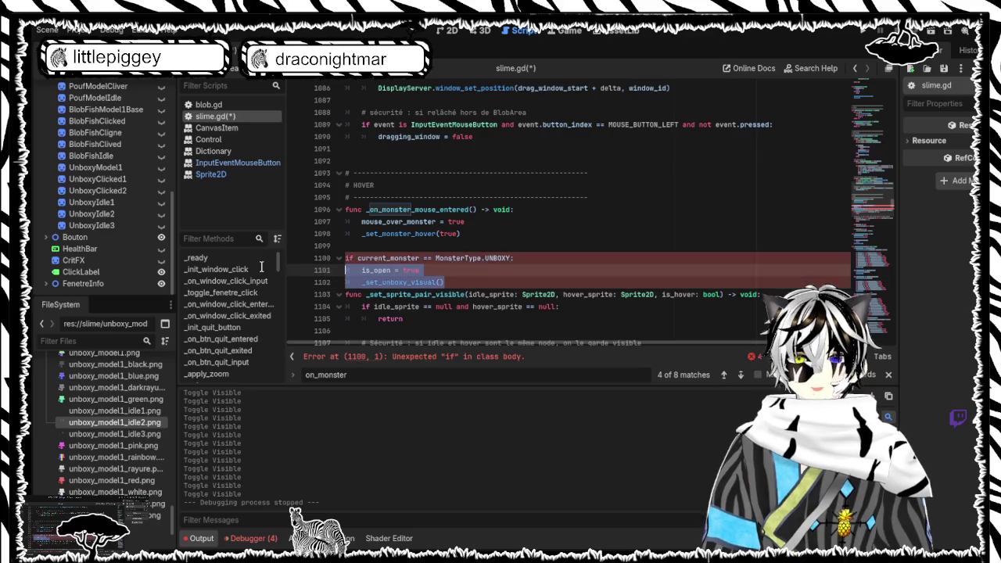
{"action": "key", "text": "Tab"}
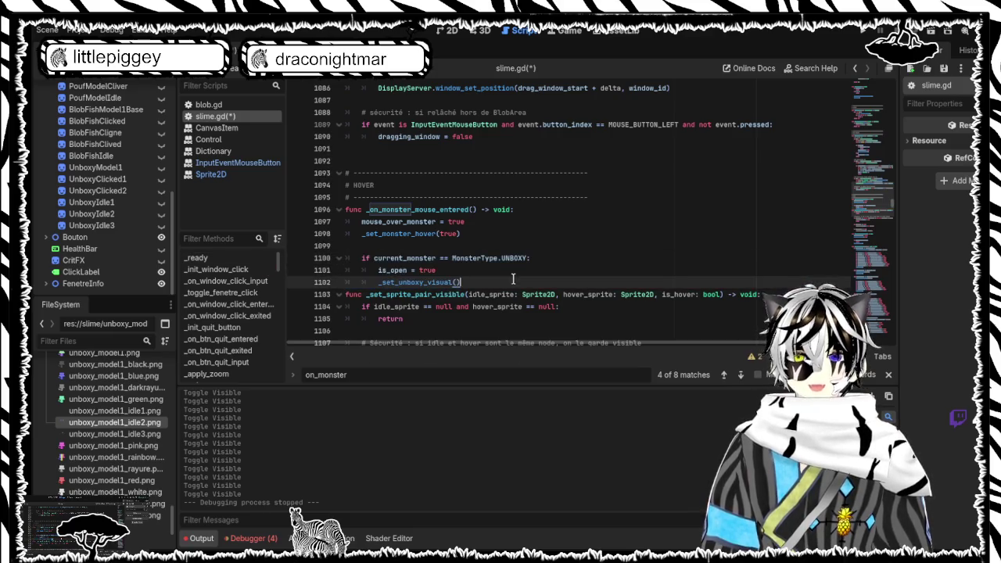
{"action": "left_click", "coordinate": [513, 278]}
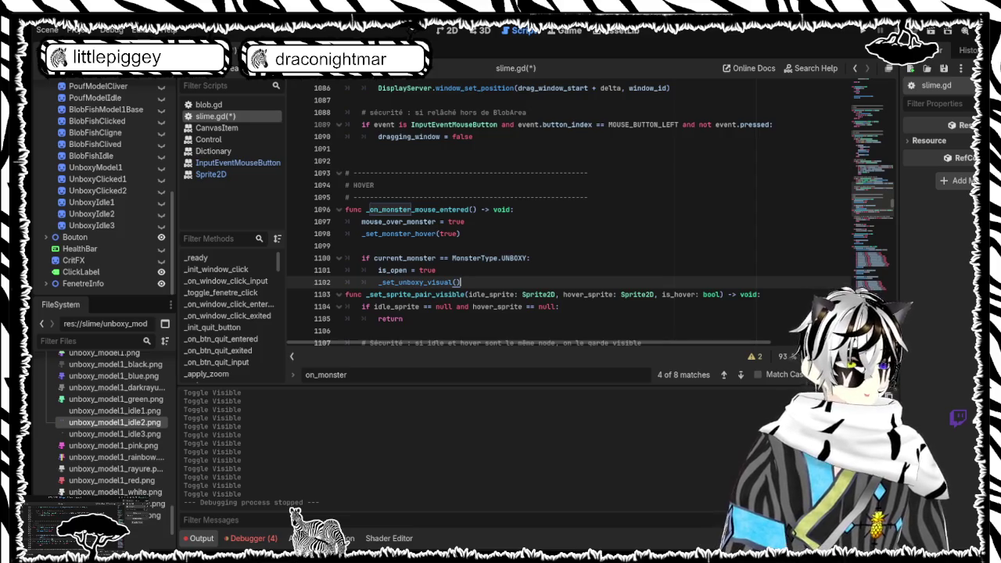
{"action": "key", "text": "shift+Up"}
{"action": "key", "text": "shift+Up"}
{"action": "key", "text": "shift+Home"}
{"action": "key", "text": "shift+Tab"}
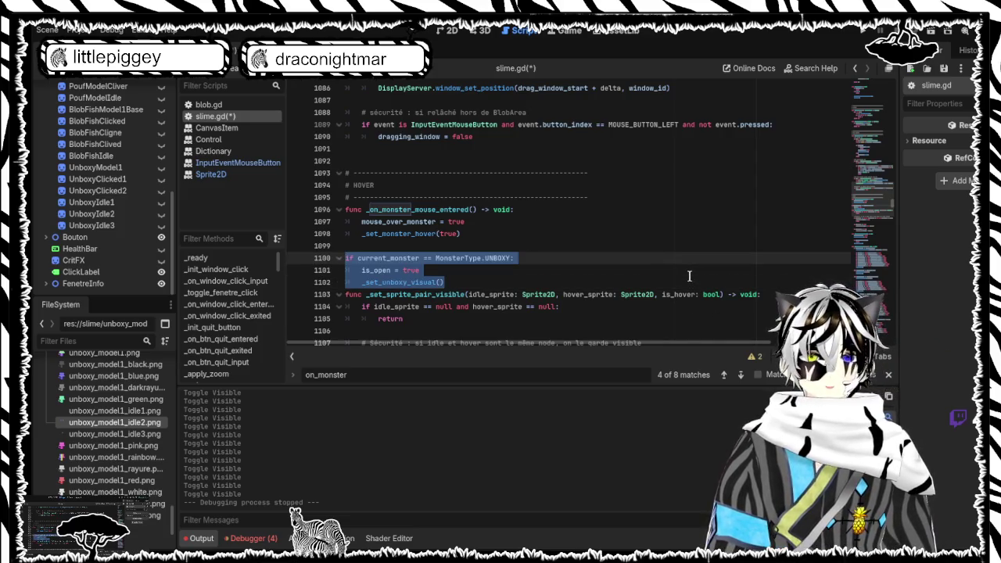
{"action": "key", "text": "Tab"}
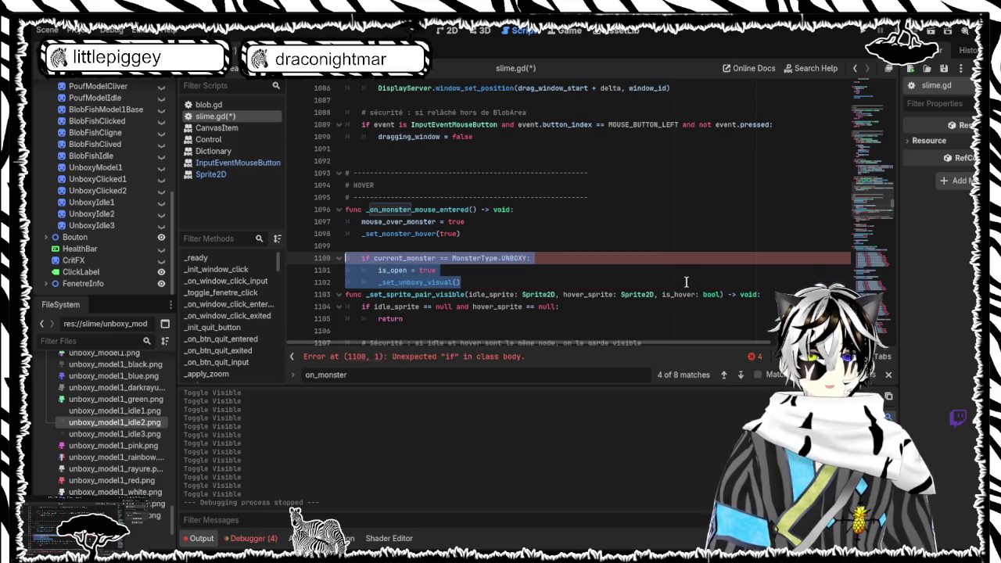
{"action": "left_click", "coordinate": [663, 306]}
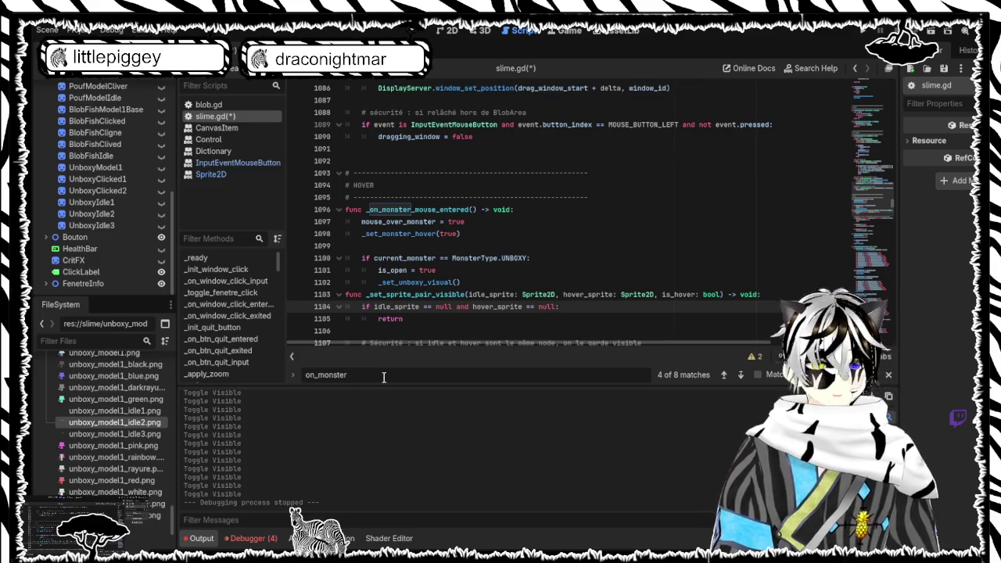
{"action": "key", "text": "Return"}
{"action": "key", "text": "Return"}
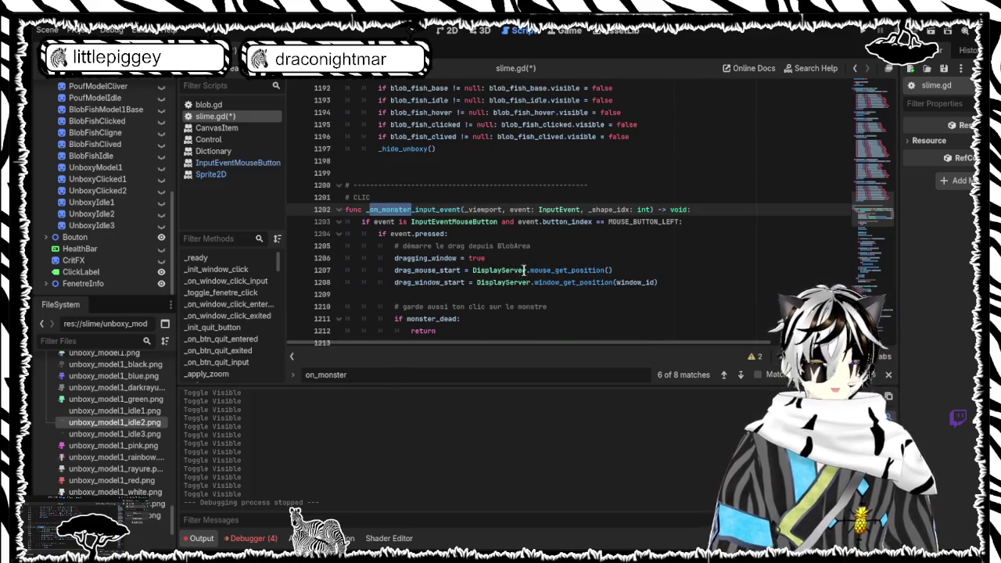
Undo the last edit in slime.gd
{"action": "scroll", "coordinate": [596, 221], "scroll_direction": "down", "scroll_amount": 1}
{"action": "scroll", "coordinate": [625, 240], "scroll_direction": "down", "scroll_amount": 7}
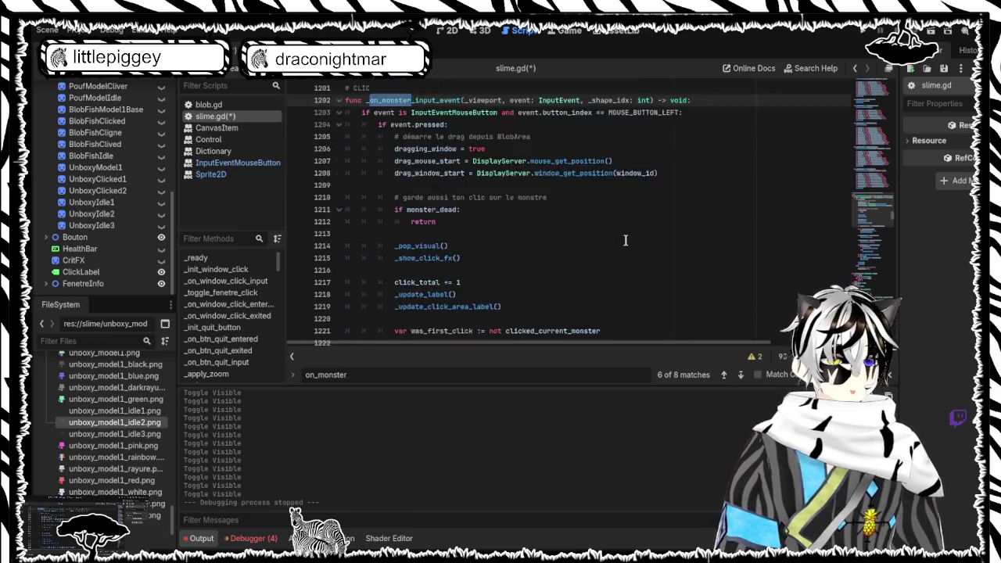
{"action": "scroll", "coordinate": [625, 240], "scroll_direction": "down", "scroll_amount": 2}
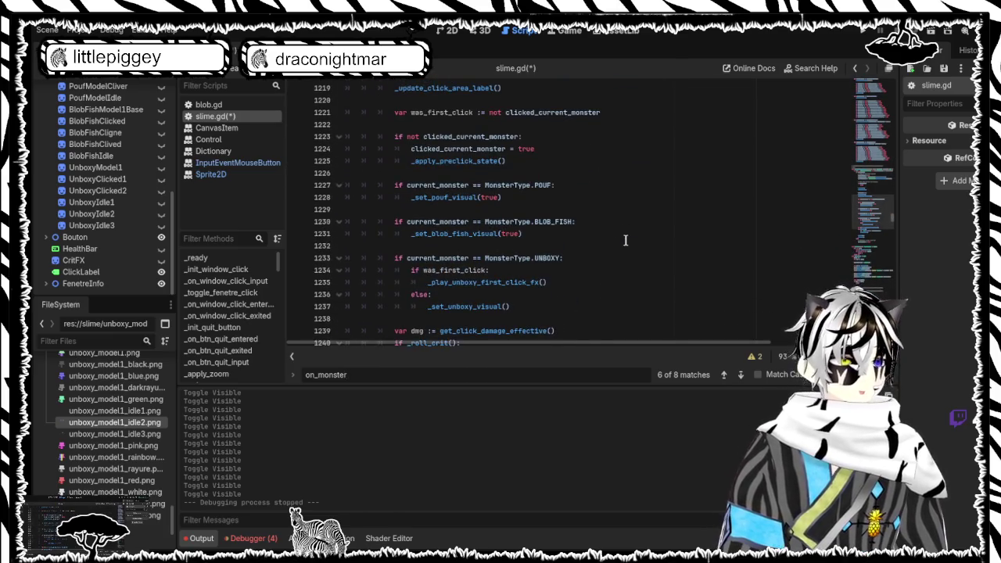
{"action": "scroll", "coordinate": [625, 240], "scroll_direction": "down", "scroll_amount": 2}
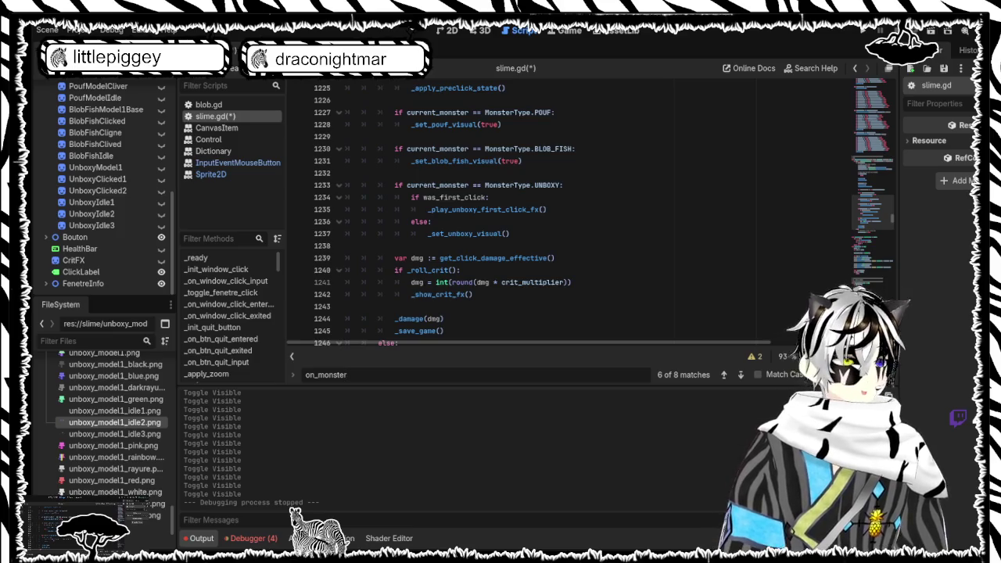
{"action": "key", "text": "ctrl+z"}
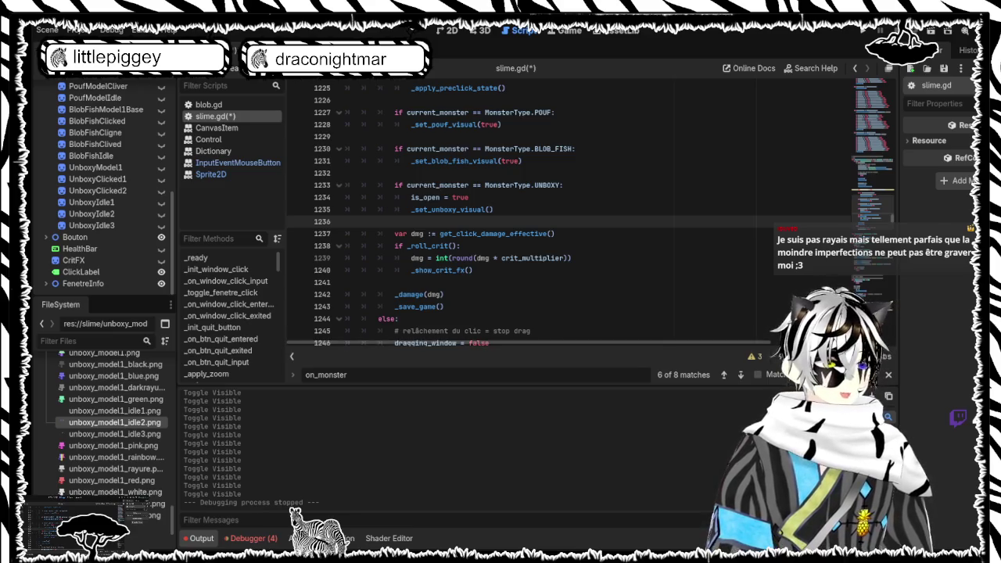
Locate the _on_monster_dead call inside the _damage function
{"action": "scroll", "coordinate": [571, 211], "scroll_direction": "down", "scroll_amount": 2}
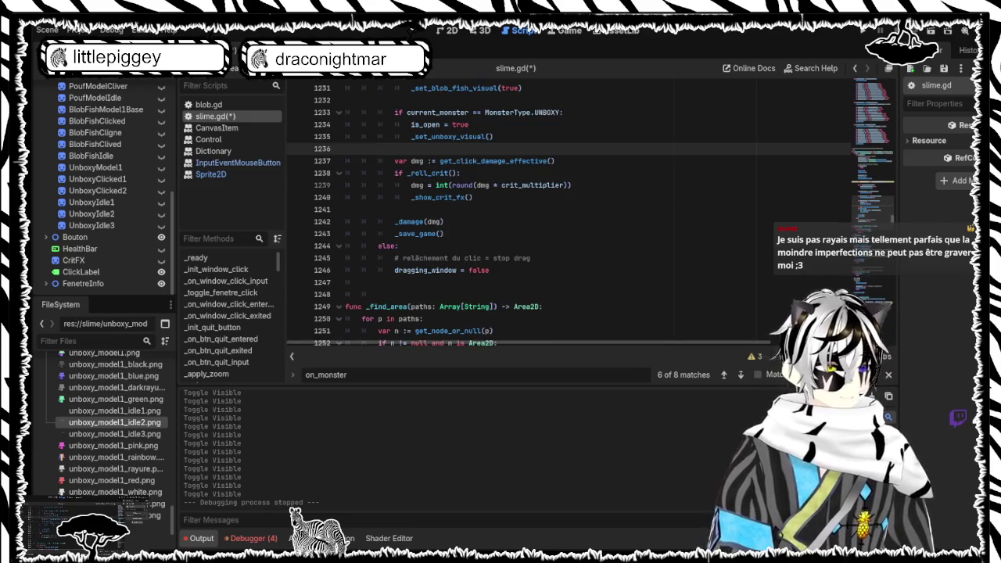
{"action": "scroll", "coordinate": [570, 211], "scroll_direction": "down", "scroll_amount": 2}
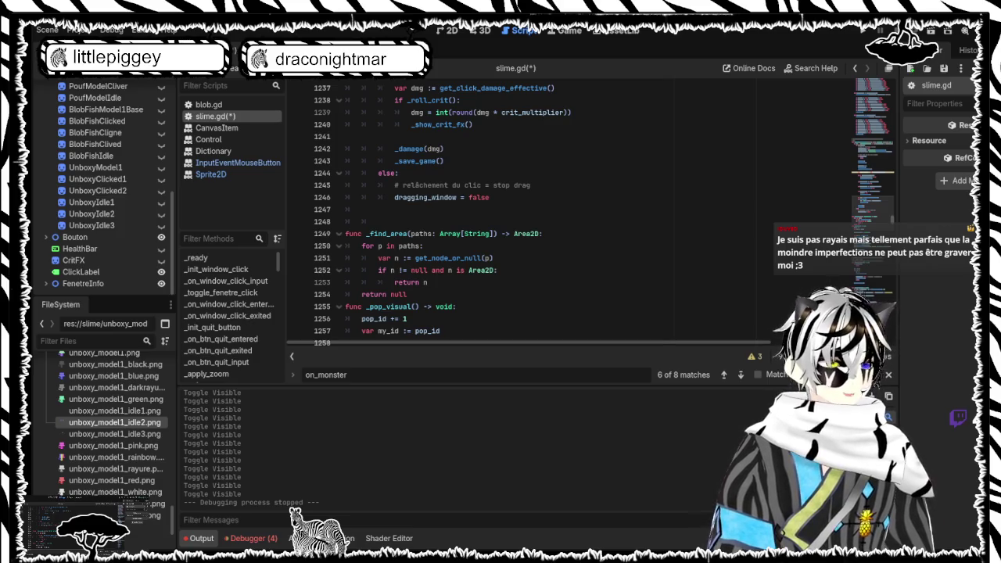
{"action": "scroll", "coordinate": [570, 211], "scroll_direction": "down", "scroll_amount": 1}
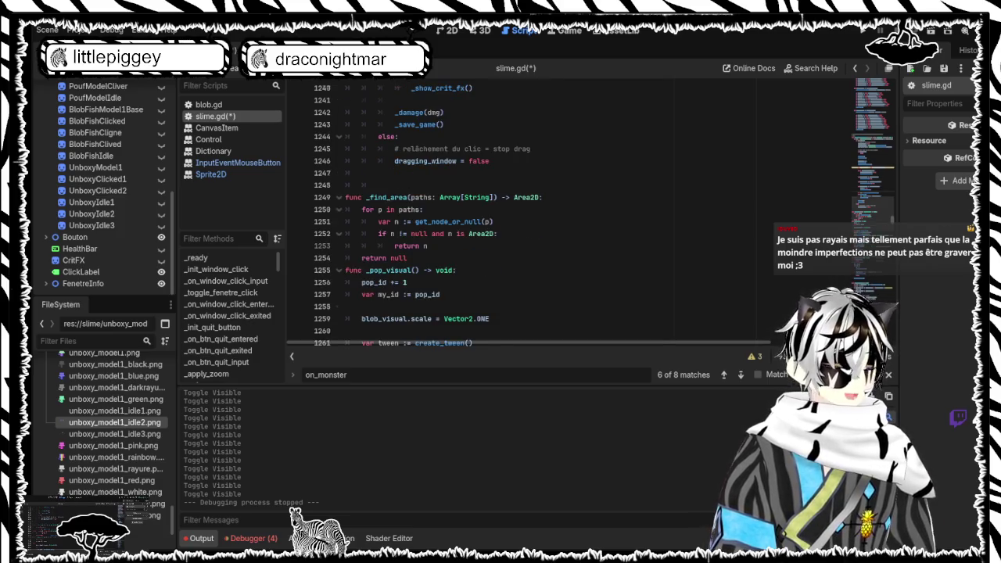
{"action": "scroll", "coordinate": [571, 211], "scroll_direction": "up", "scroll_amount": 1}
{"action": "scroll", "coordinate": [570, 211], "scroll_direction": "down", "scroll_amount": 3}
{"action": "scroll", "coordinate": [571, 211], "scroll_direction": "up", "scroll_amount": 3}
{"action": "scroll", "coordinate": [571, 211], "scroll_direction": "down", "scroll_amount": 3}
{"action": "scroll", "coordinate": [570, 212], "scroll_direction": "up", "scroll_amount": 2}
{"action": "scroll", "coordinate": [570, 211], "scroll_direction": "up", "scroll_amount": 1}
{"action": "scroll", "coordinate": [571, 211], "scroll_direction": "down", "scroll_amount": 3}
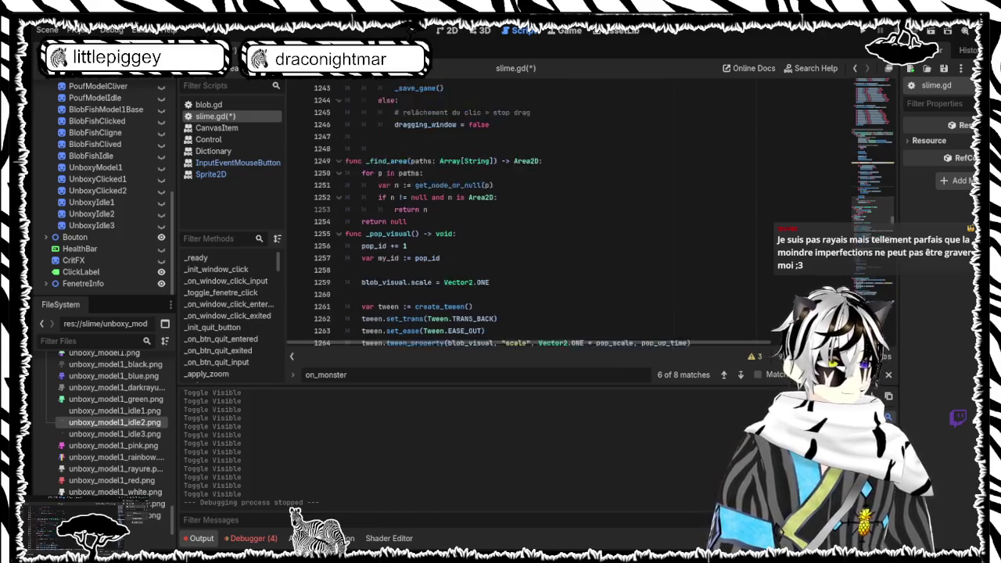
{"action": "scroll", "coordinate": [571, 211], "scroll_direction": "up", "scroll_amount": 2}
{"action": "scroll", "coordinate": [571, 211], "scroll_direction": "down", "scroll_amount": 5}
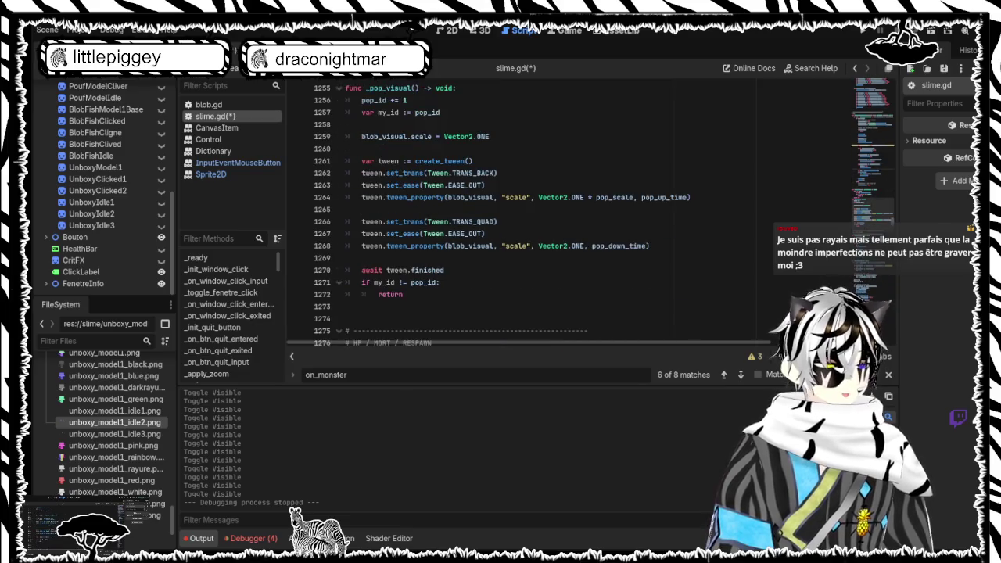
{"action": "scroll", "coordinate": [571, 211], "scroll_direction": "down", "scroll_amount": 3}
{"action": "scroll", "coordinate": [570, 211], "scroll_direction": "up", "scroll_amount": 4}
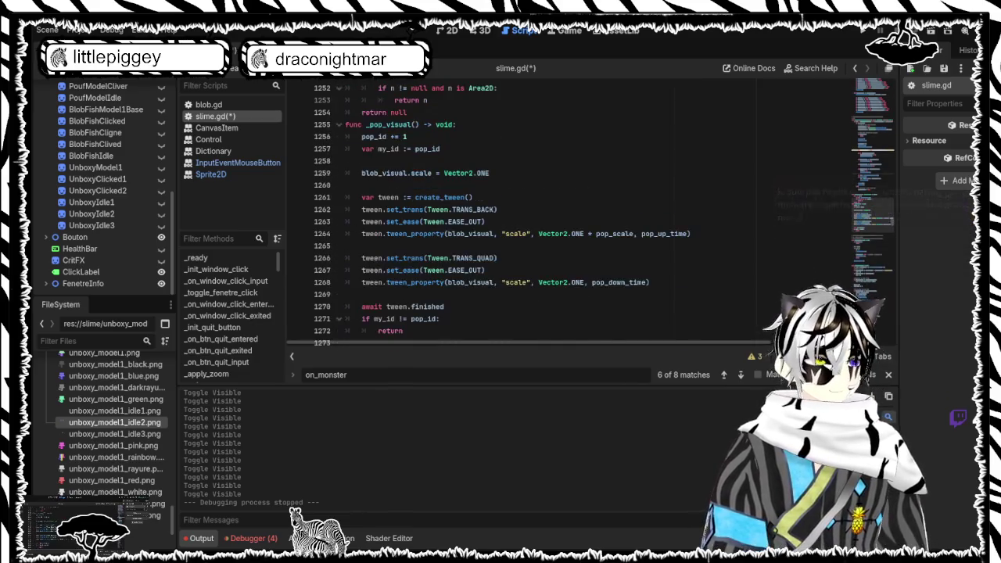
{"action": "scroll", "coordinate": [570, 211], "scroll_direction": "down", "scroll_amount": 2}
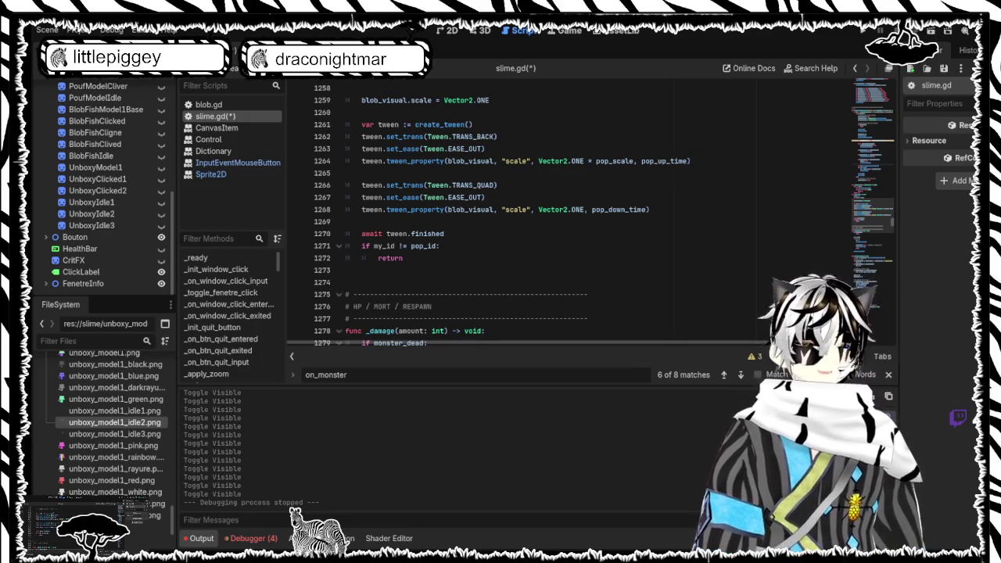
{"action": "scroll", "coordinate": [571, 211], "scroll_direction": "down", "scroll_amount": 3}
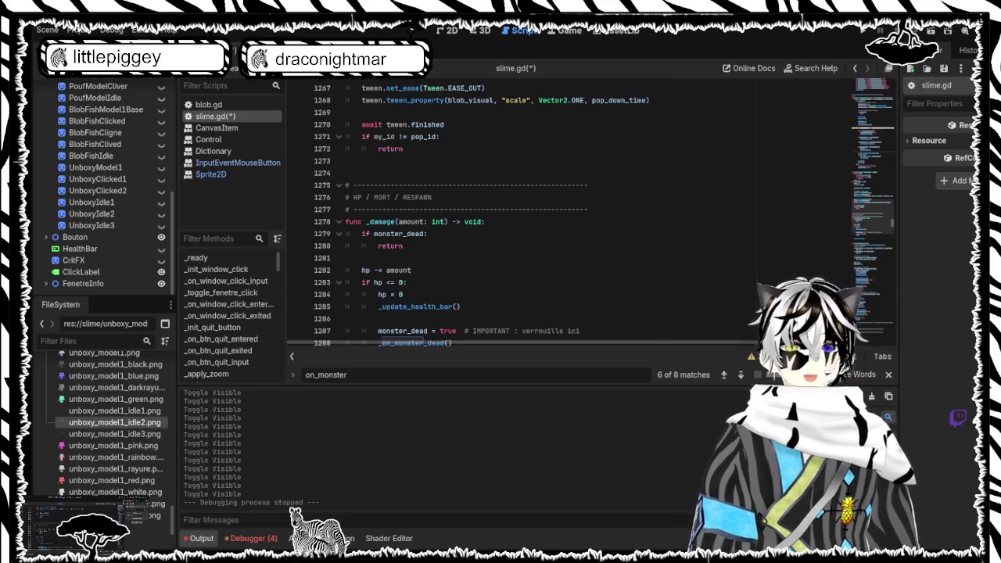
{"action": "left_click", "coordinate": [358, 374]}
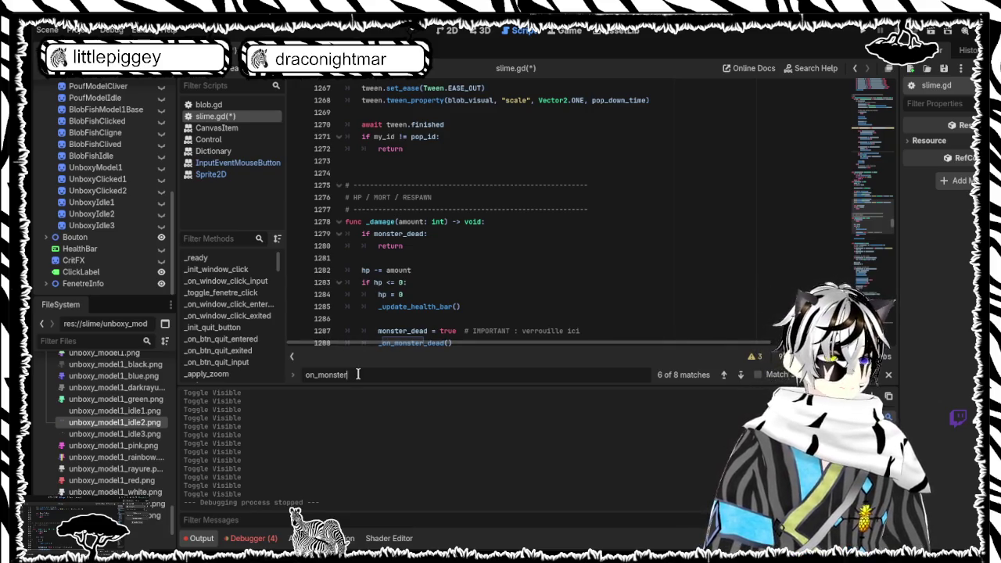
Search 'on_external' to reach _on_external_click and show its UNBOXY case
{"action": "key", "text": "BackSpace"}
{"action": "key", "text": "BackSpace"}
{"action": "key", "text": "BackSpace"}
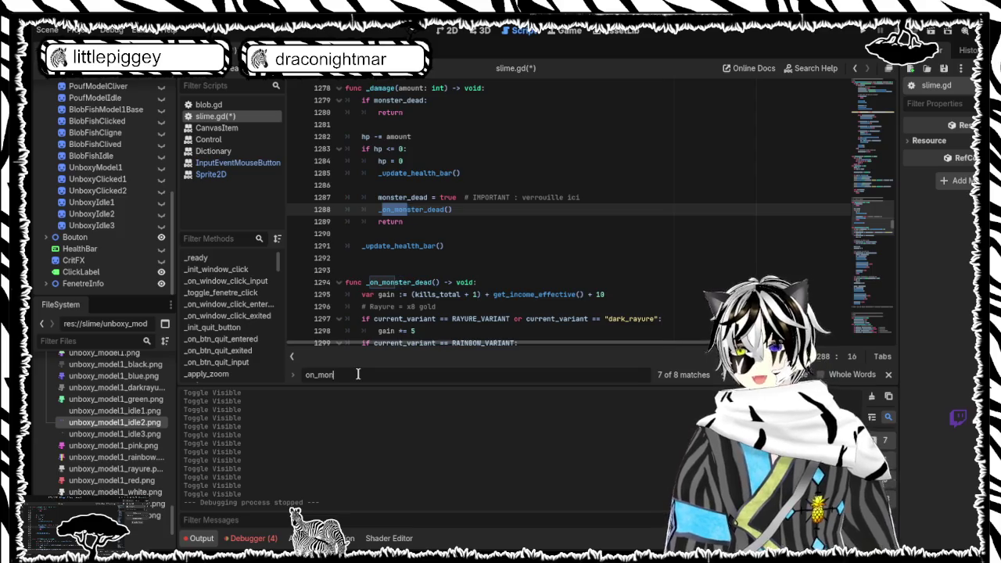
{"action": "type", "text": "exte"}
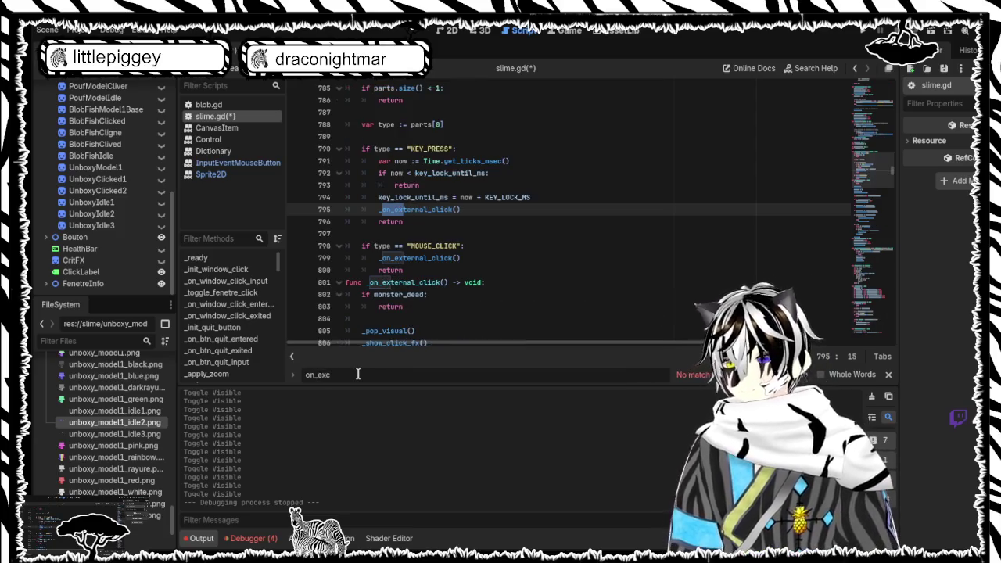
{"action": "type", "text": "rnal"}
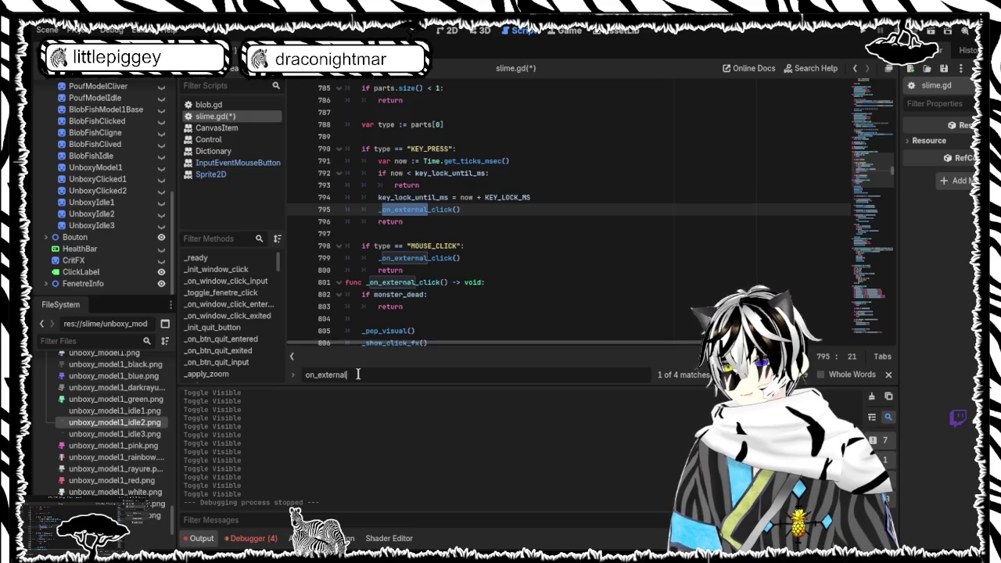
{"action": "key", "text": "Return"}
{"action": "key", "text": "Return"}
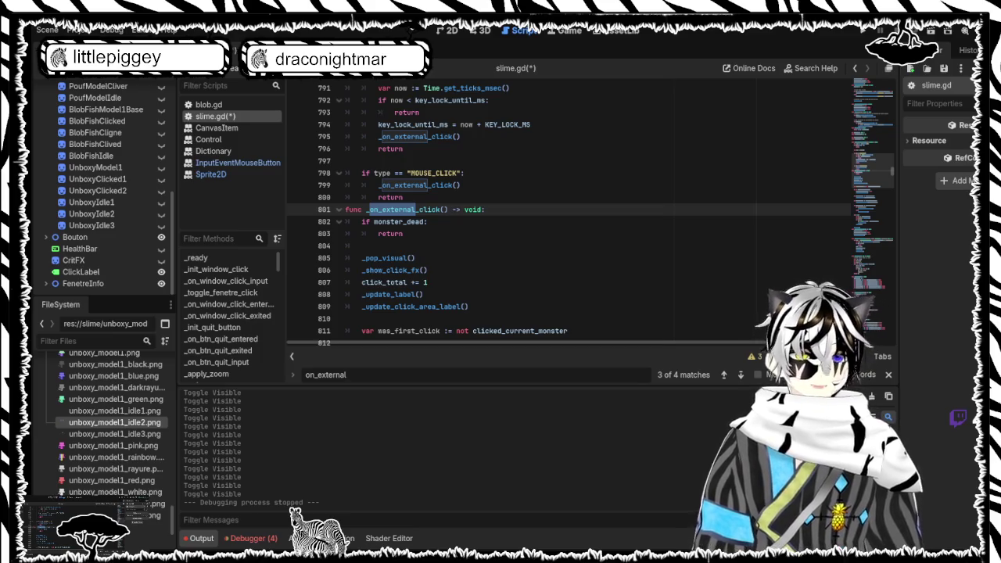
{"action": "scroll", "coordinate": [579, 211], "scroll_direction": "down", "scroll_amount": 3}
{"action": "scroll", "coordinate": [579, 211], "scroll_direction": "down", "scroll_amount": 2}
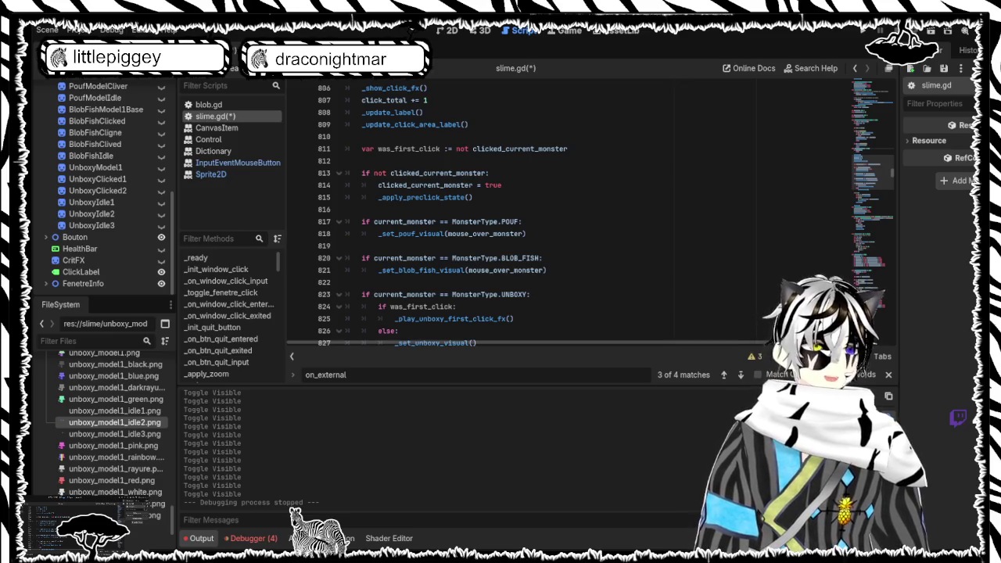
{"action": "scroll", "coordinate": [578, 211], "scroll_direction": "down", "scroll_amount": 2}
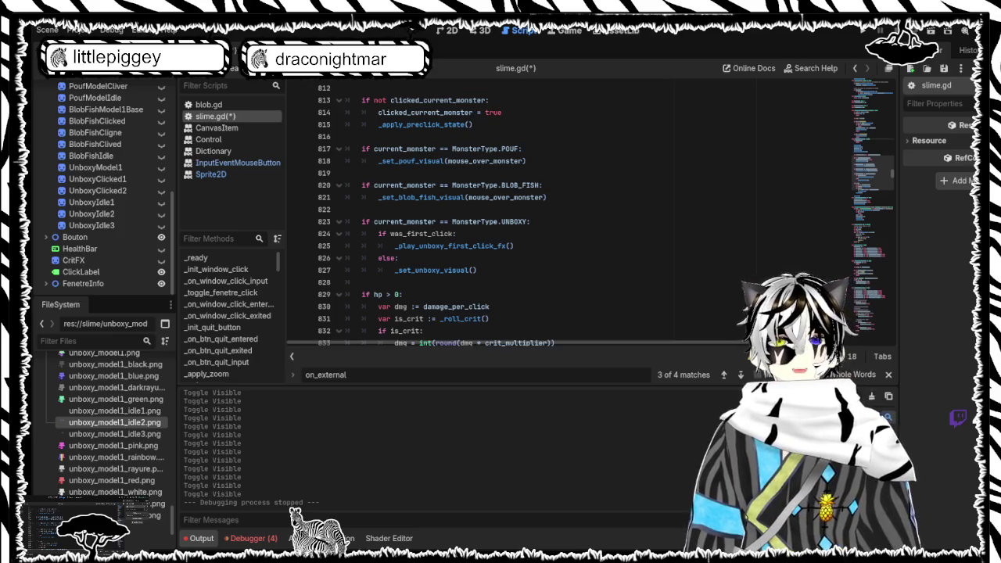
Replace the was_first_click if/else with indented is_open = true and _set_unboxy_visual(), then search _play_unboxy_first_click_fx
{"action": "mouse_move", "coordinate": [478, 270]}
{"action": "left_mouse_down"}
{"action": "mouse_move", "coordinate": [368, 246]}
{"action": "mouse_move", "coordinate": [362, 233]}
{"action": "left_mouse_up"}
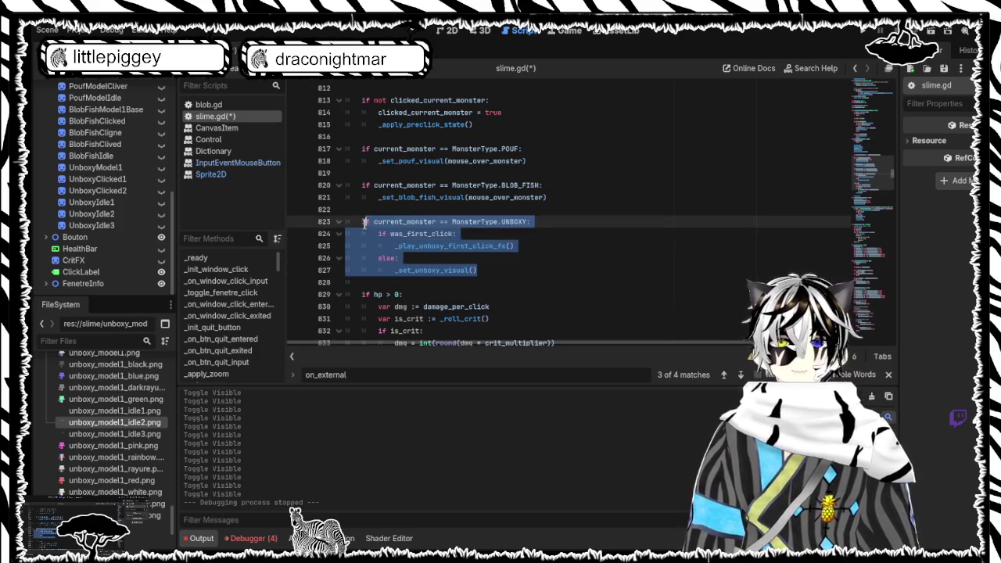
{"action": "key", "text": "ctrl+v"}
{"action": "mouse_move", "coordinate": [461, 247]}
{"action": "left_mouse_down"}
{"action": "mouse_move", "coordinate": [338, 242]}
{"action": "mouse_move", "coordinate": [349, 234]}
{"action": "left_mouse_up"}
{"action": "key", "text": "Tab"}
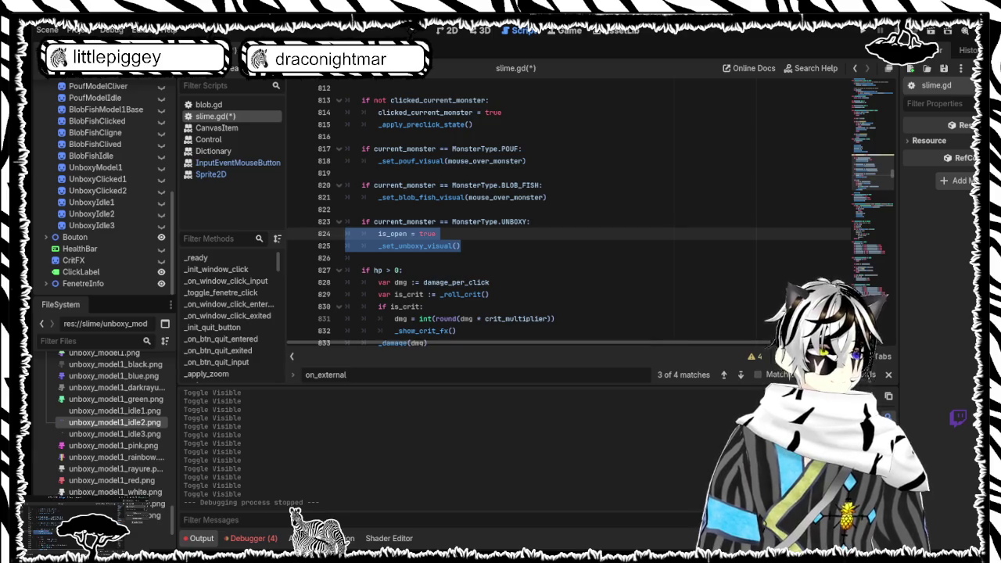
{"action": "key", "text": "ctrl+f"}
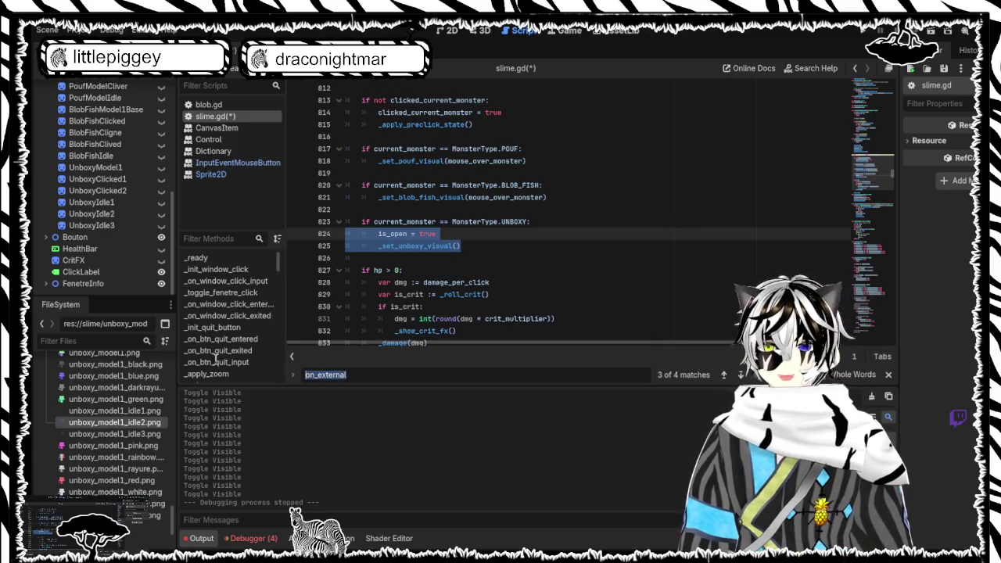
{"action": "type", "text": "func _play_unboxy_first_click_fx() -> void:"}
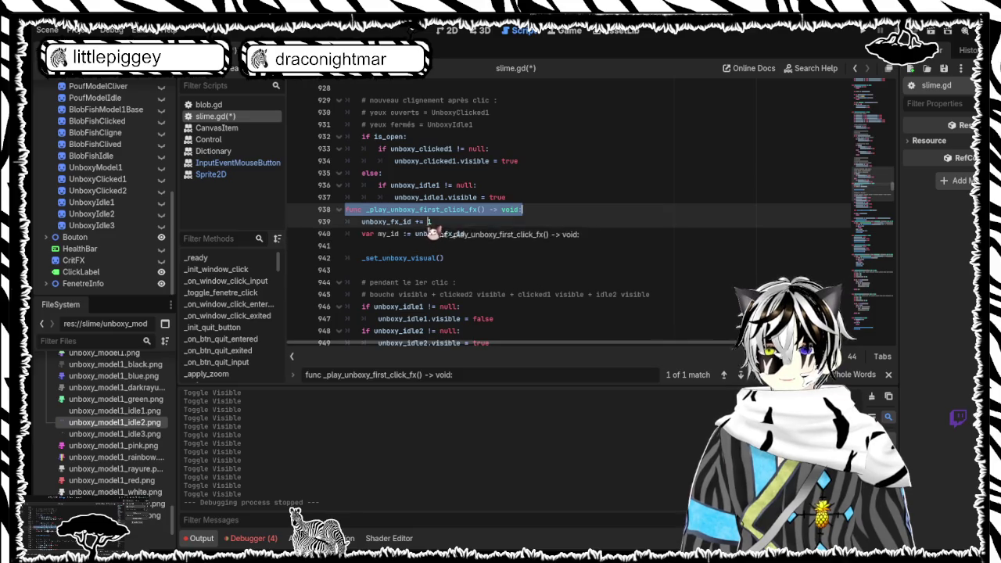
Delete the _play_unboxy_first_click_fx function, save slime.gd, and search for unboxy_fx_id += 1
{"action": "mouse_move", "coordinate": [349, 211]}
{"action": "left_mouse_down"}
{"action": "mouse_move", "coordinate": [469, 234]}
{"action": "mouse_move", "coordinate": [508, 281]}
{"action": "mouse_move", "coordinate": [532, 273]}
{"action": "mouse_move", "coordinate": [521, 228]}
{"action": "left_mouse_up"}
{"action": "key", "text": "Delete"}
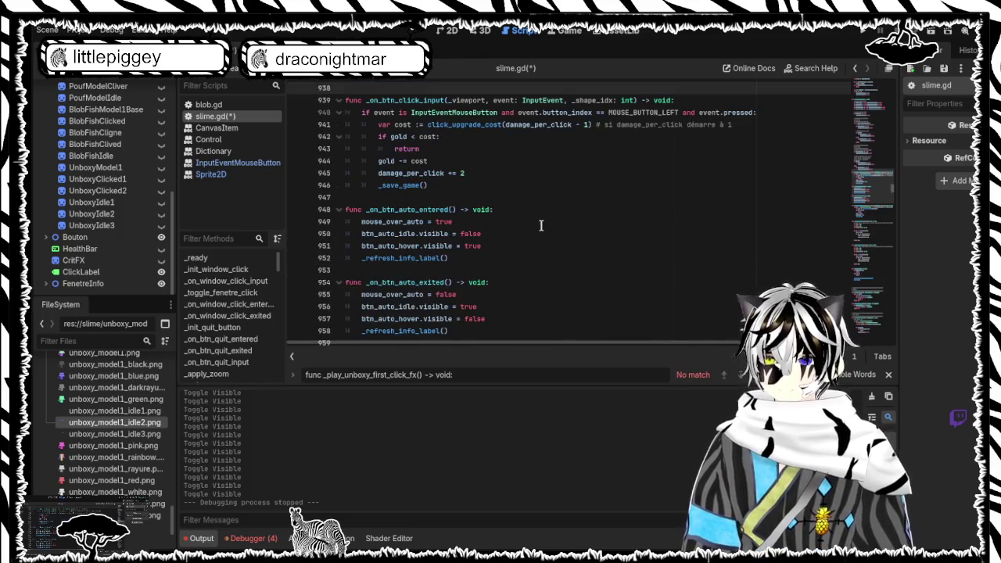
{"action": "key", "text": "ctrl+s"}
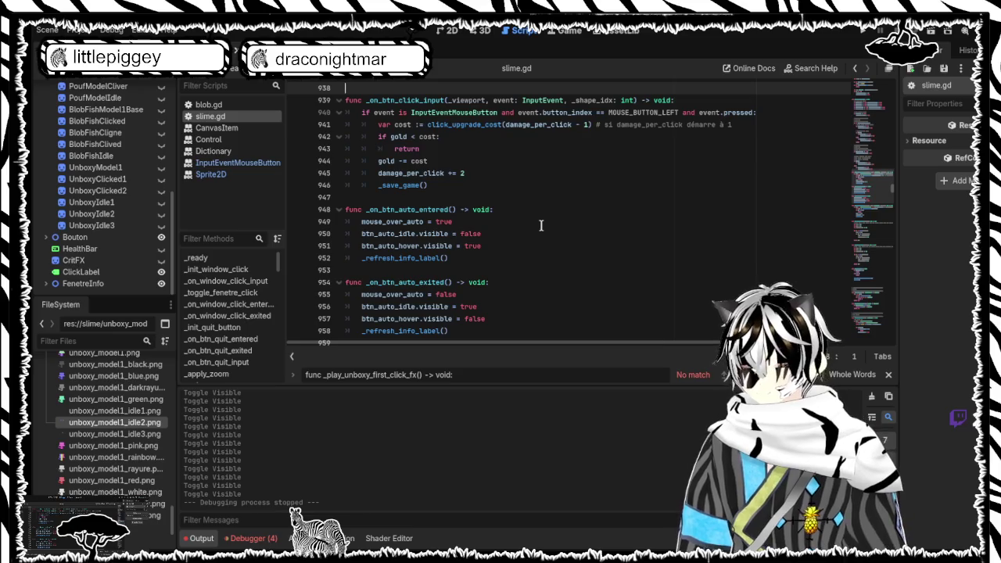
{"action": "scroll", "coordinate": [646, 242], "scroll_direction": "up", "scroll_amount": 1}
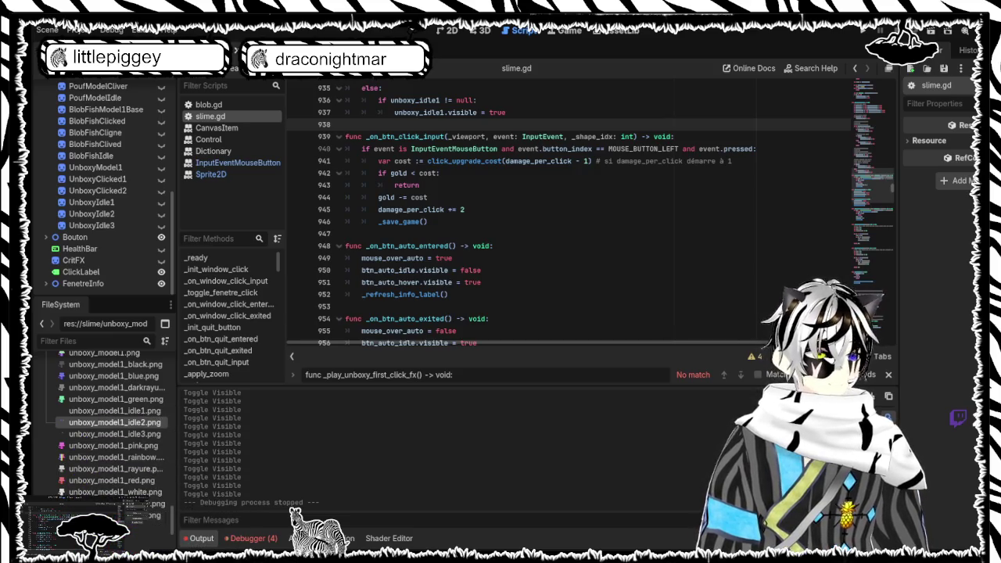
{"action": "key", "text": "ctrl+a"}
{"action": "type", "text": "unboxy_fx_id += 1"}
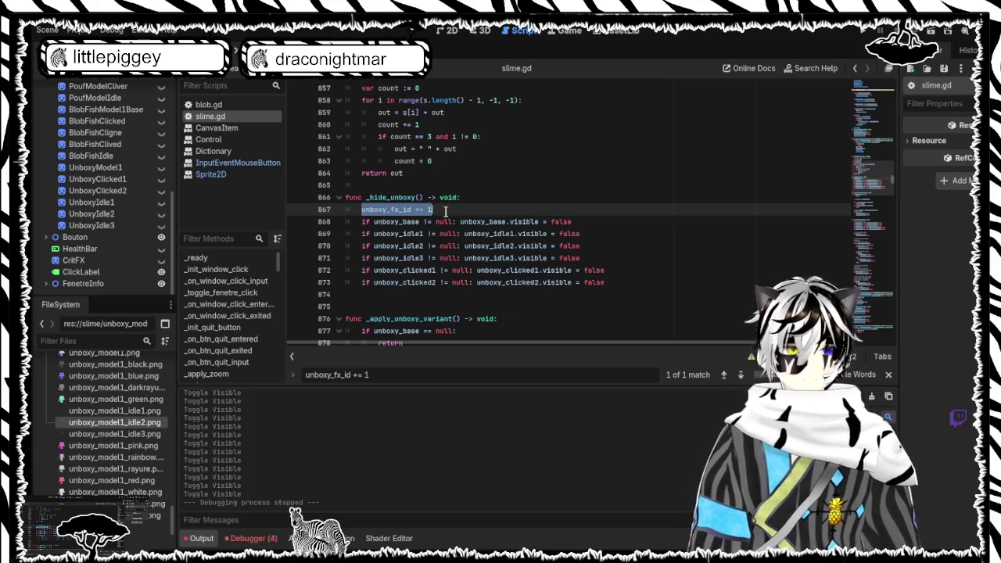
Delete the unboxy_fx_id += 1 line from _hide_unboxy and run the project
{"action": "left_click", "coordinate": [326, 214]}
{"action": "key", "text": "BackSpace"}
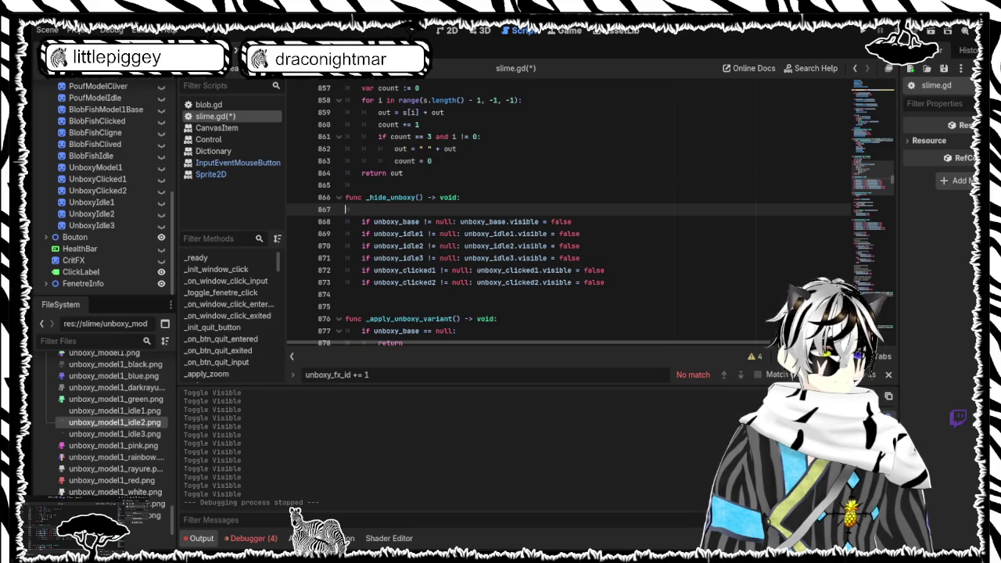
{"action": "key", "text": "F5"}
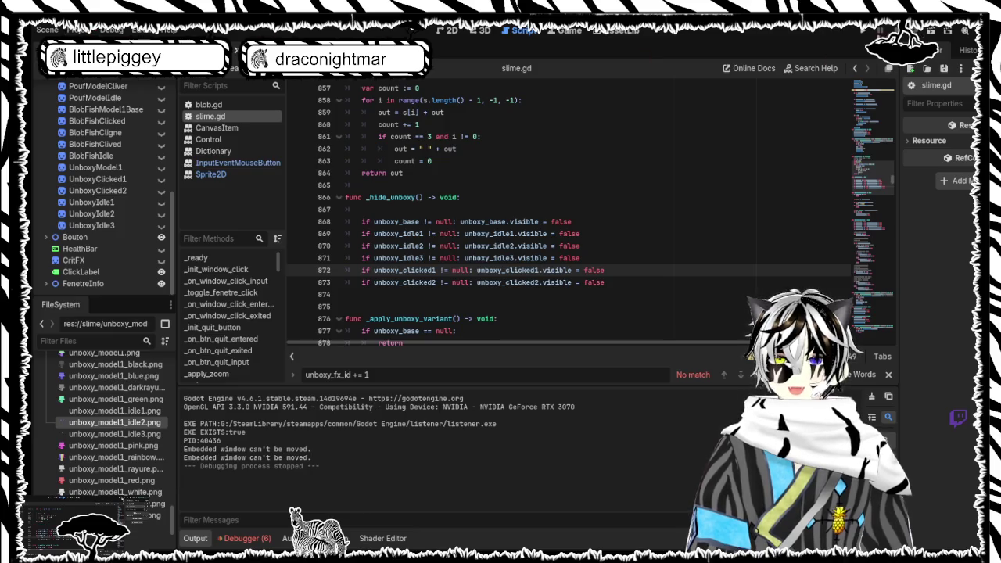
Run the project again with F5 to test the Unboxy clicks
{"action": "key", "text": "F5"}
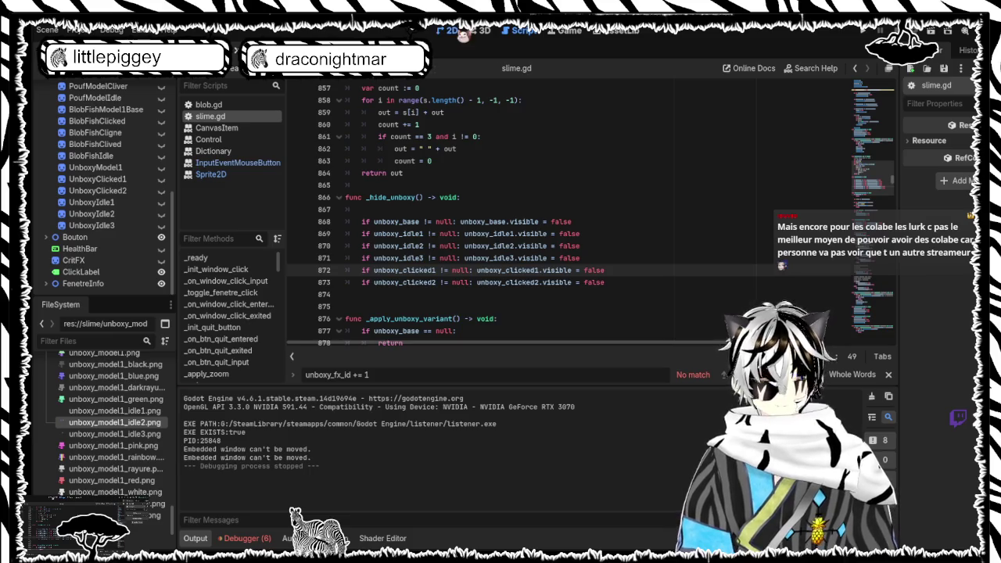
Switch the editor to the 2D view showing the UI layout and its collision shapes
{"action": "left_click", "coordinate": [451, 31]}
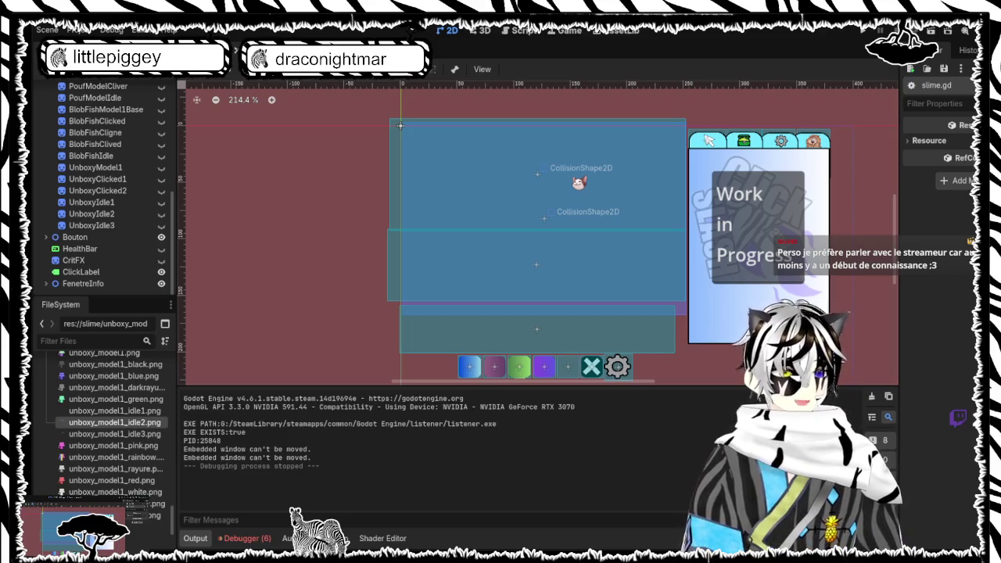
Select the LifeArea CollisionShape2D, save the scene, then run and stop a test of the project
{"action": "left_click", "coordinate": [562, 216]}
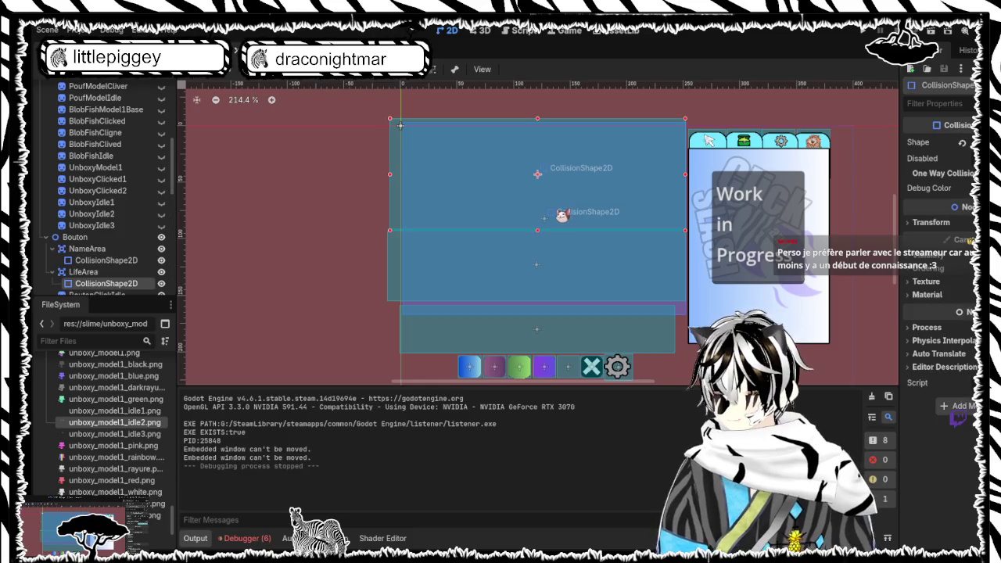
{"action": "key", "text": "ctrl+s"}
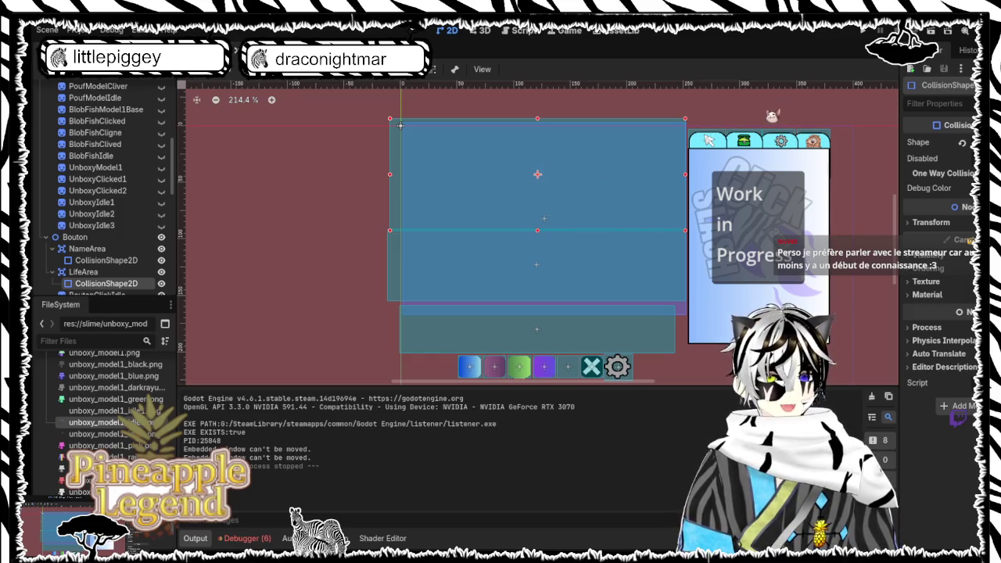
{"action": "key", "text": "F5"}
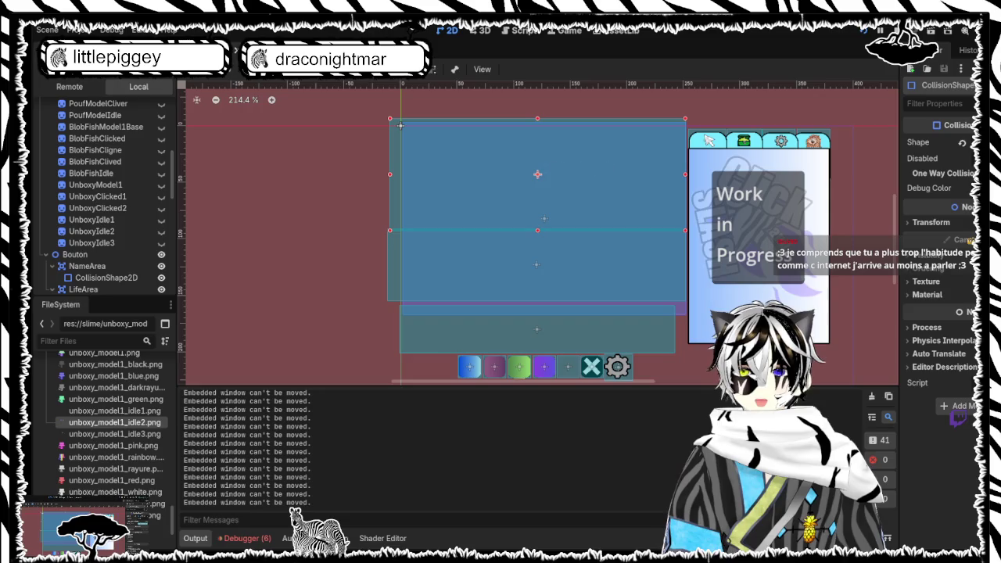
{"action": "key", "text": "F8"}
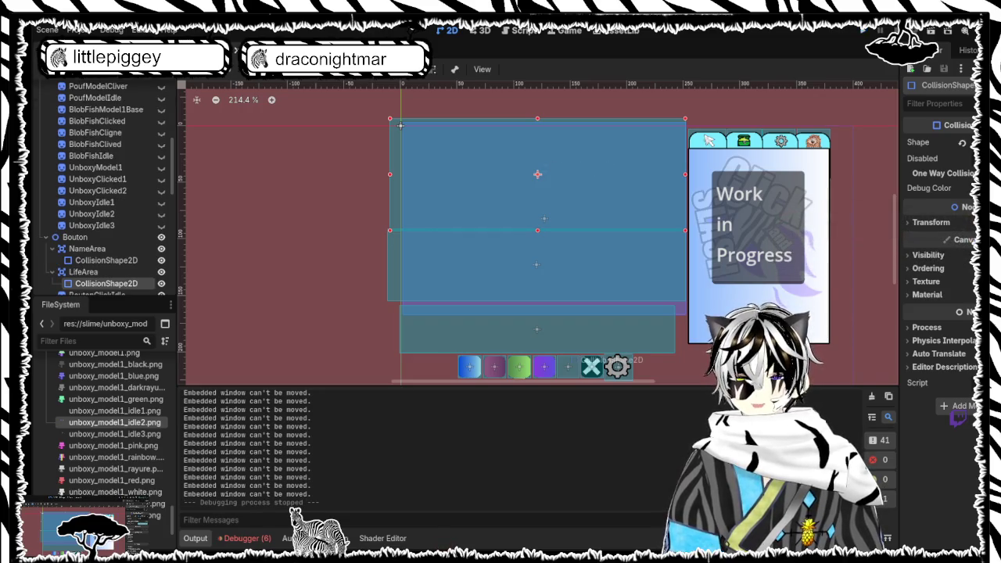
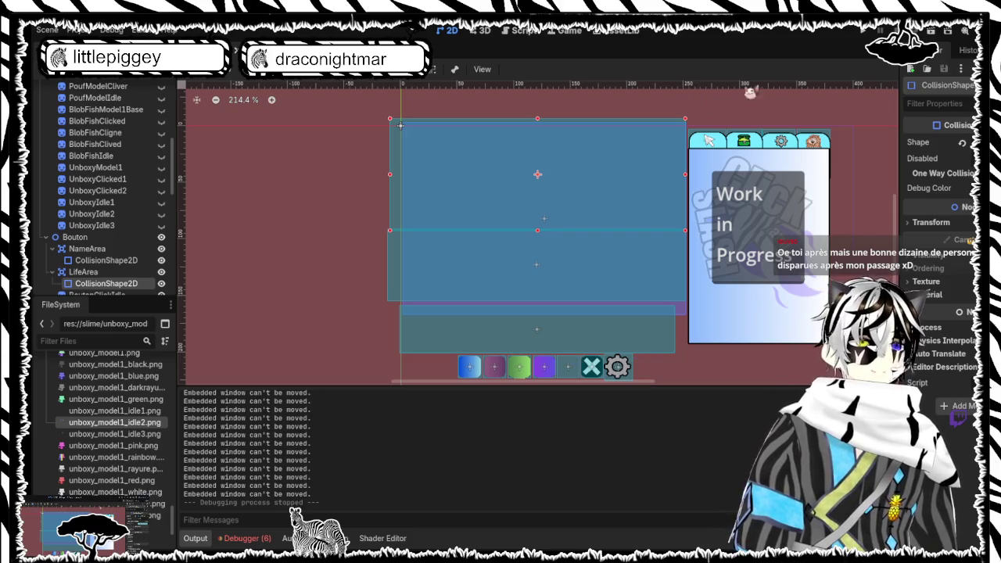
Launch the monster-clicker game, play-test it, then stop the run with F8
{"action": "left_click", "coordinate": [863, 36]}
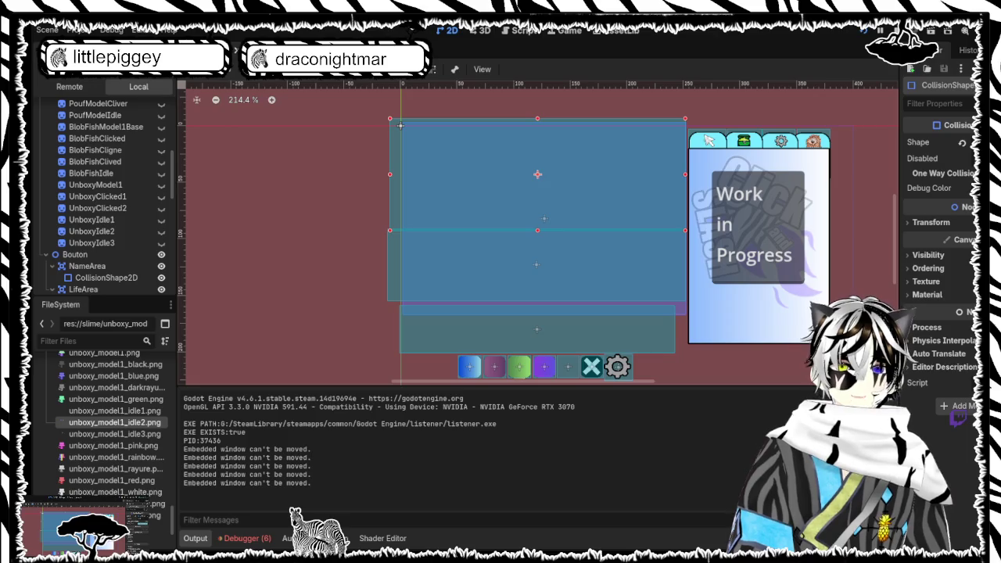
{"action": "key", "text": "F8"}
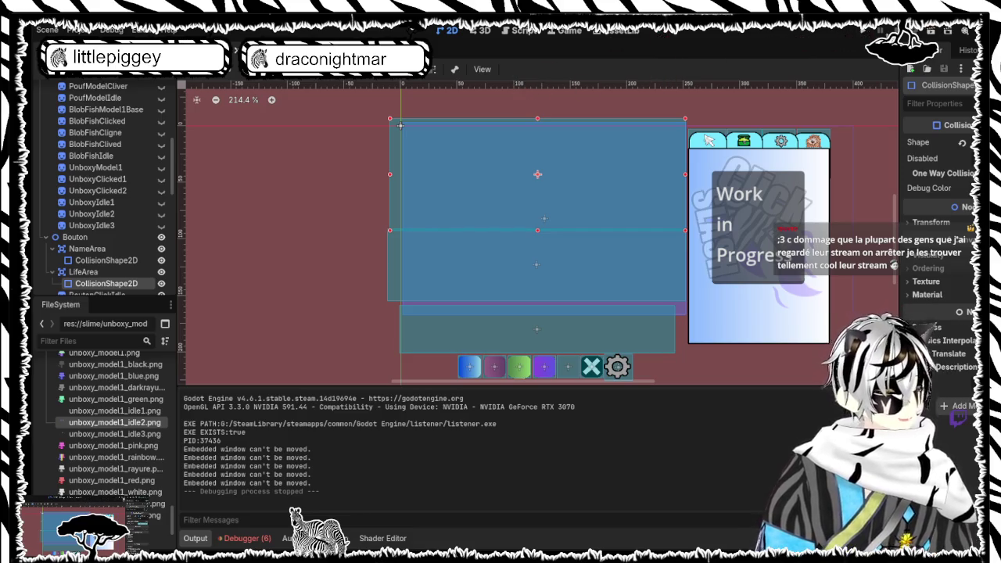
Run the monster-clicker game again for another play-test
{"action": "left_click", "coordinate": [863, 32]}
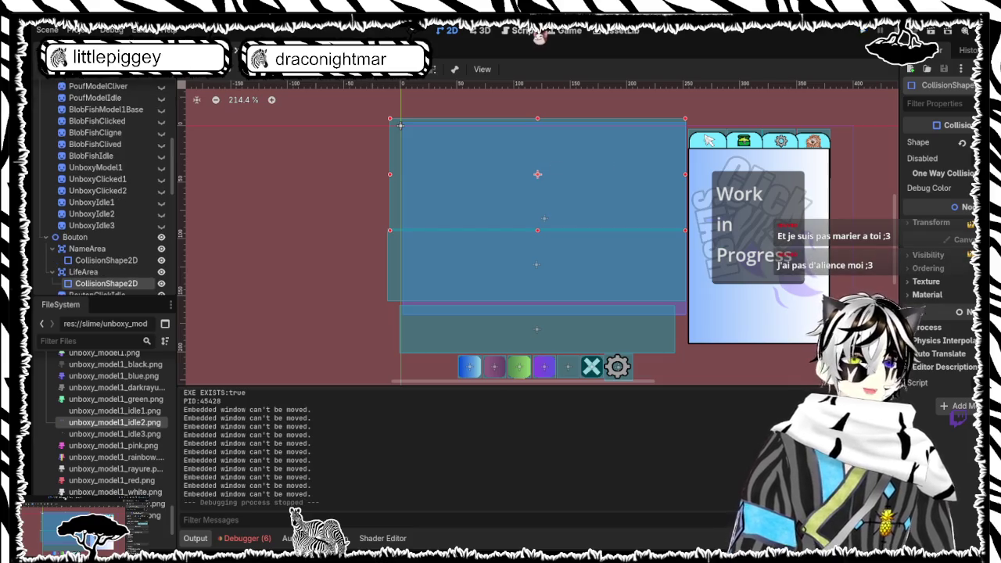
Switch to the slime.gd script and select all of its code
{"action": "left_click", "coordinate": [522, 31]}
{"action": "left_click", "coordinate": [555, 194]}
{"action": "key", "text": "ctrl+a"}
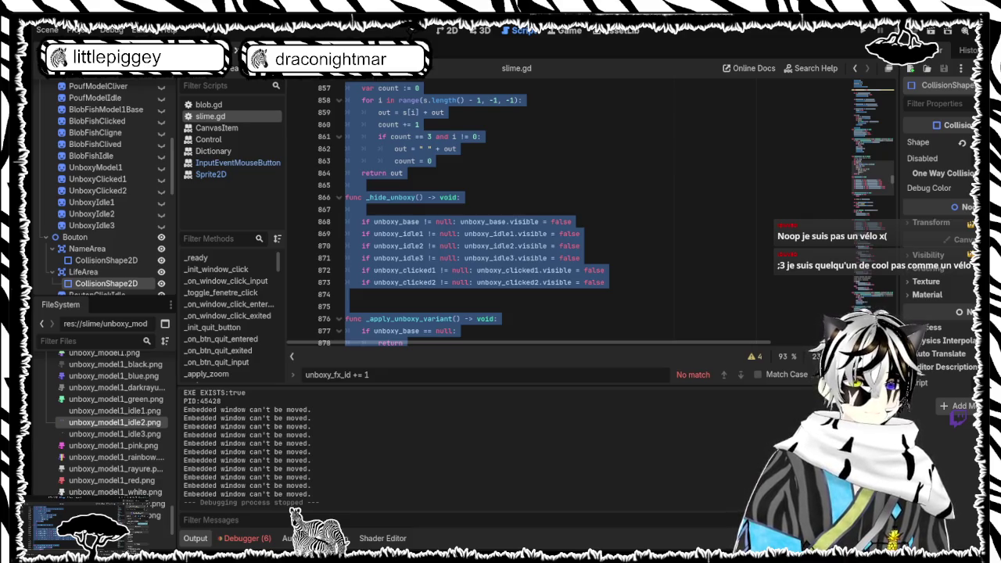
Search slime.gd for 'apply_monster' to reach the _apply_monster_and_variant call at line 1859
{"action": "left_click", "coordinate": [469, 257]}
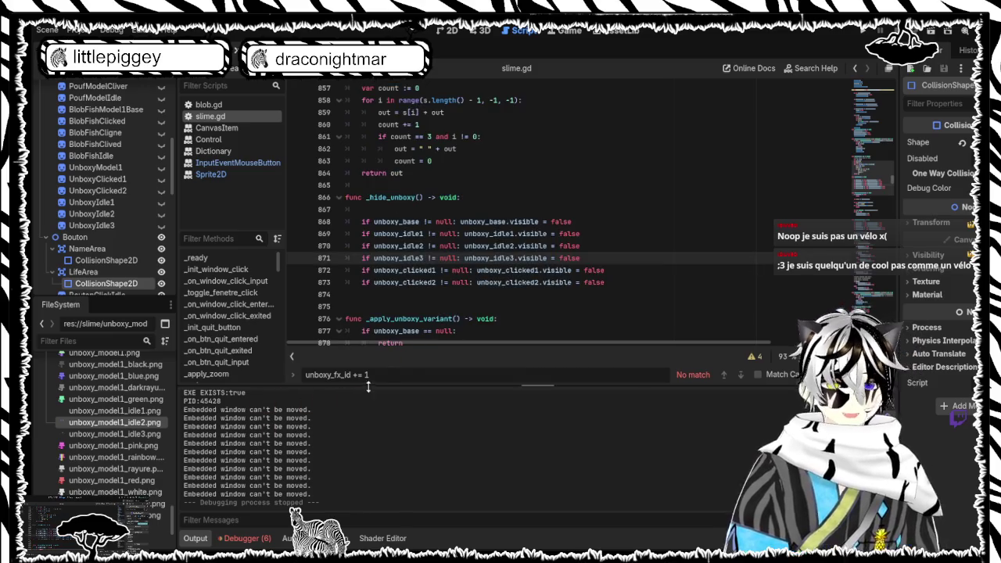
{"action": "key", "text": "ctrl+f"}
{"action": "type", "text": "appl"}
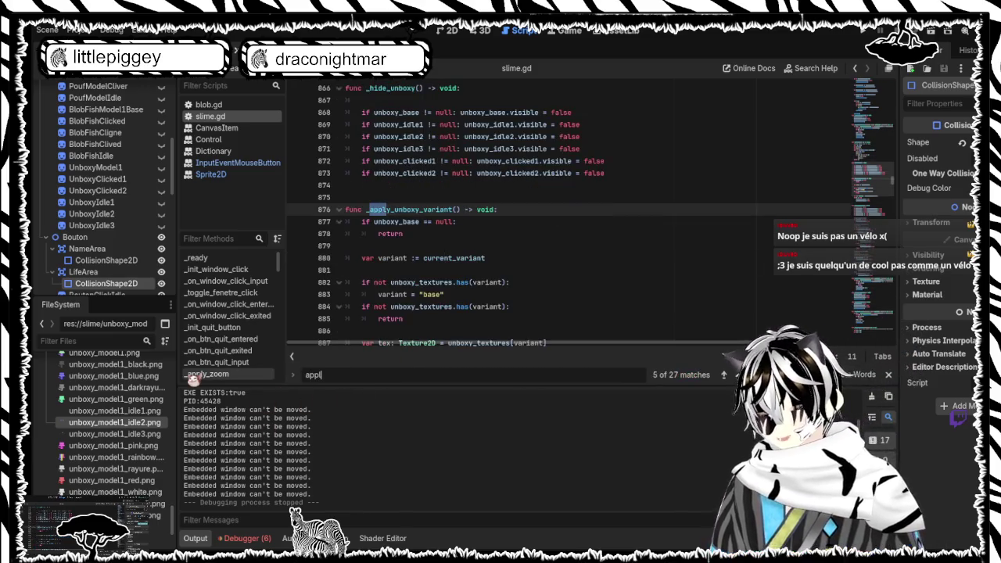
{"action": "type", "text": "y_"}
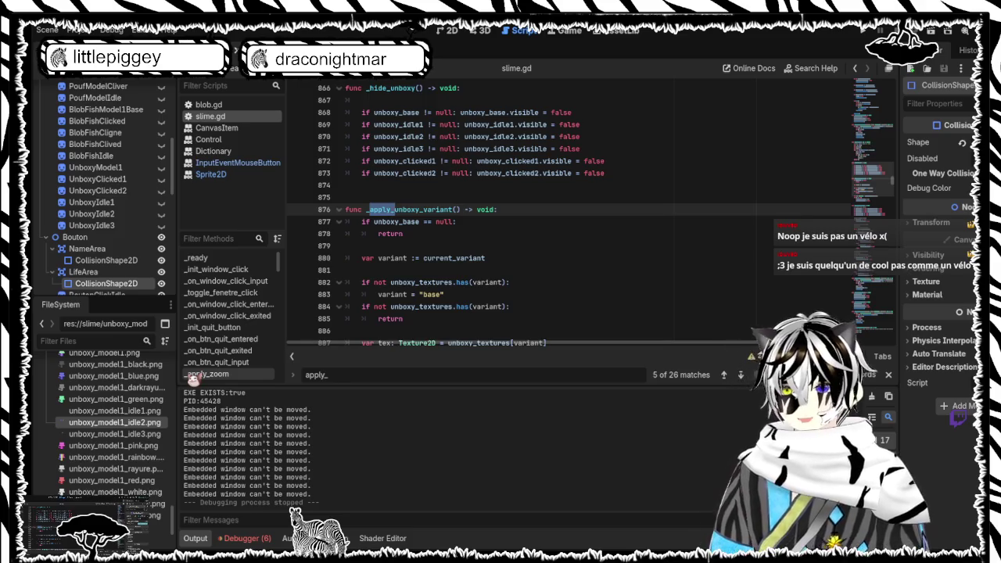
{"action": "type", "text": "un"}
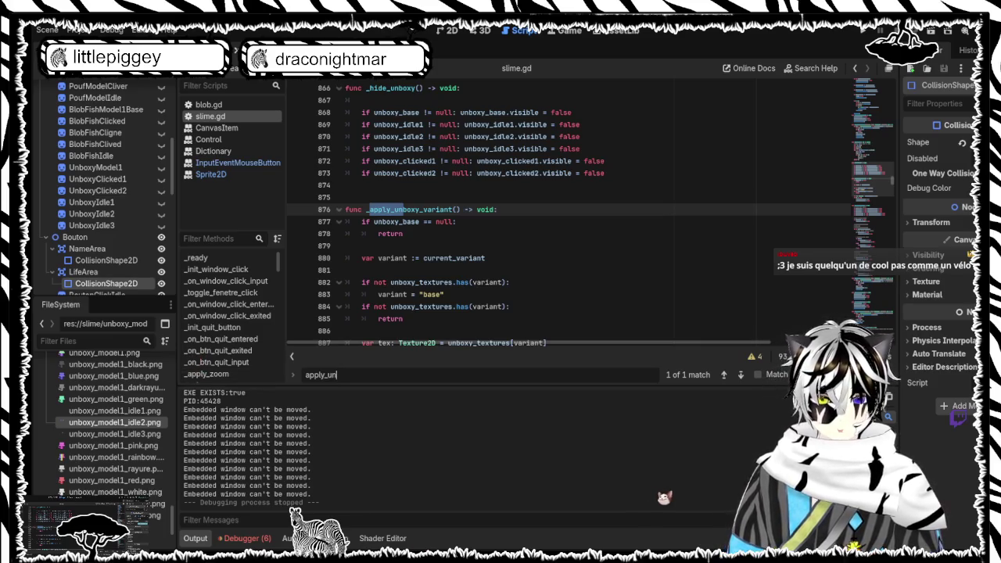
{"action": "key", "text": "BackSpace"}
{"action": "key", "text": "BackSpace"}
{"action": "type", "text": "monster"}
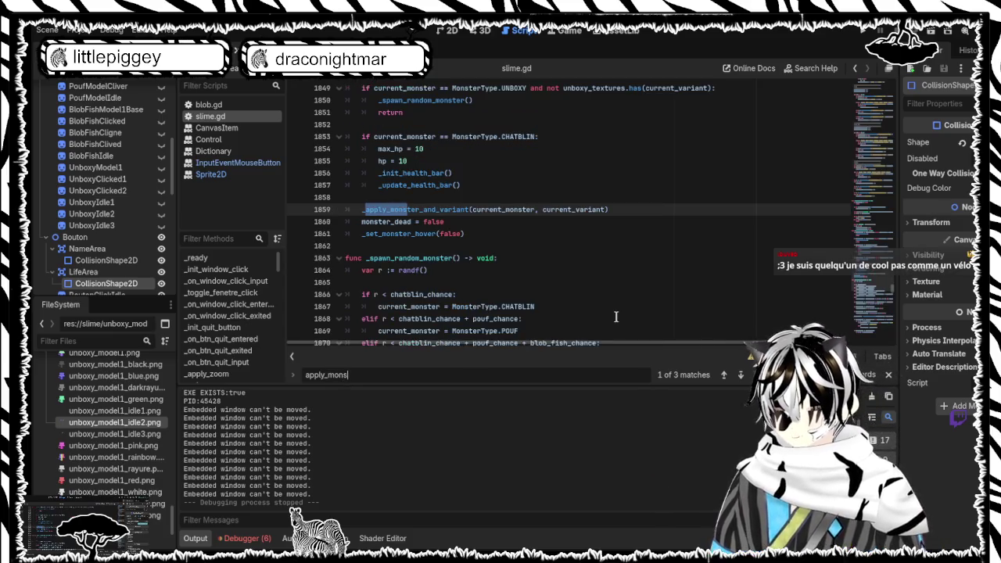
{"action": "key", "text": "Return"}
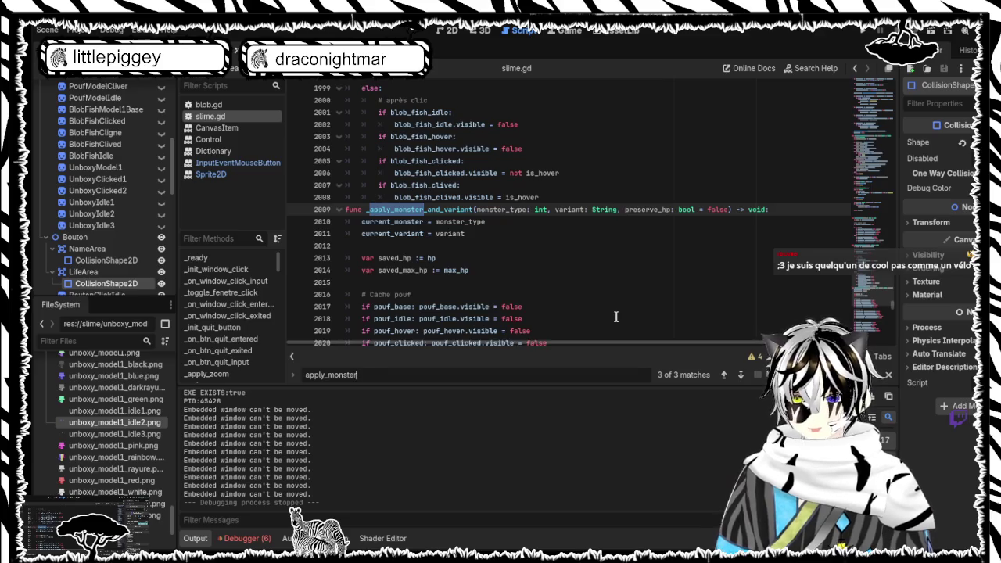
{"action": "scroll", "coordinate": [616, 316], "scroll_direction": "down", "scroll_amount": 6}
{"action": "scroll", "coordinate": [498, 181], "scroll_direction": "up", "scroll_amount": 4}
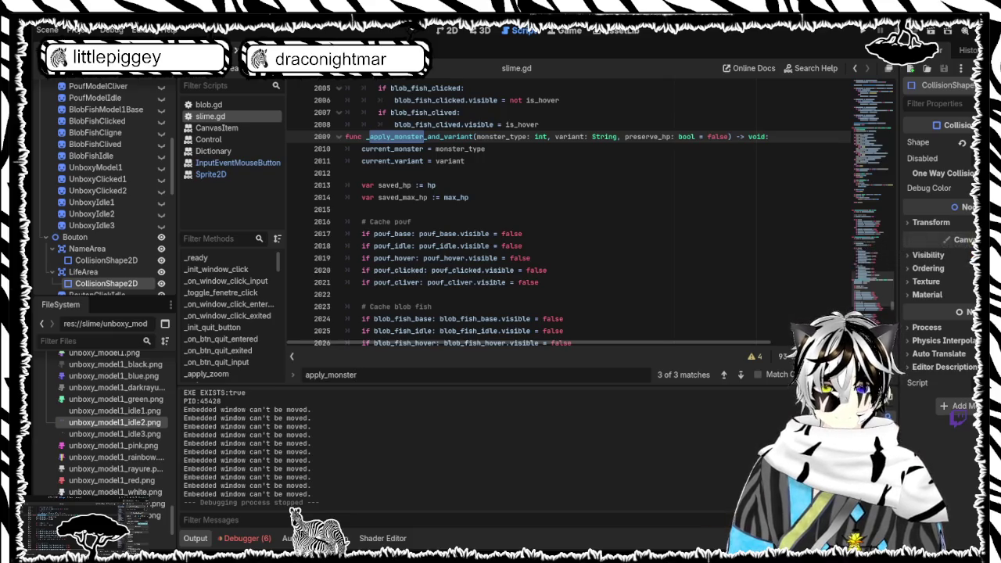
{"action": "scroll", "coordinate": [570, 215], "scroll_direction": "down", "scroll_amount": 19}
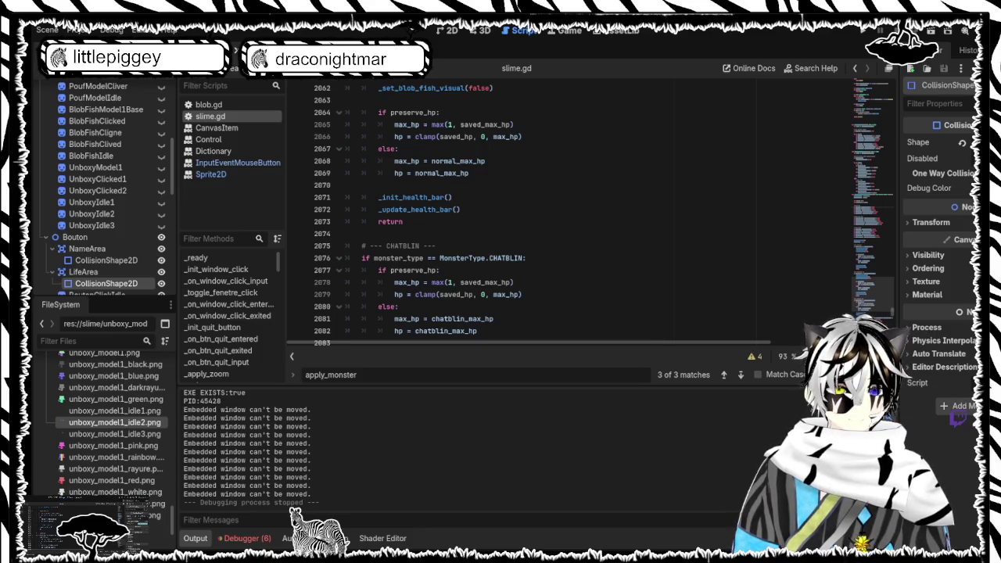
{"action": "scroll", "coordinate": [600, 187], "scroll_direction": "down", "scroll_amount": 6}
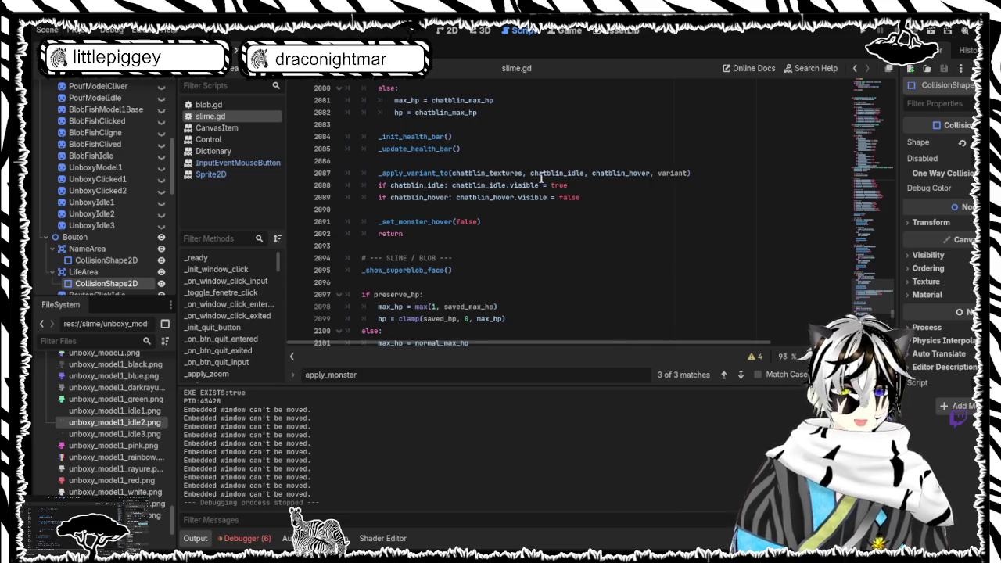
{"action": "scroll", "coordinate": [497, 175], "scroll_direction": "up", "scroll_amount": 4}
{"action": "scroll", "coordinate": [498, 175], "scroll_direction": "up", "scroll_amount": 9}
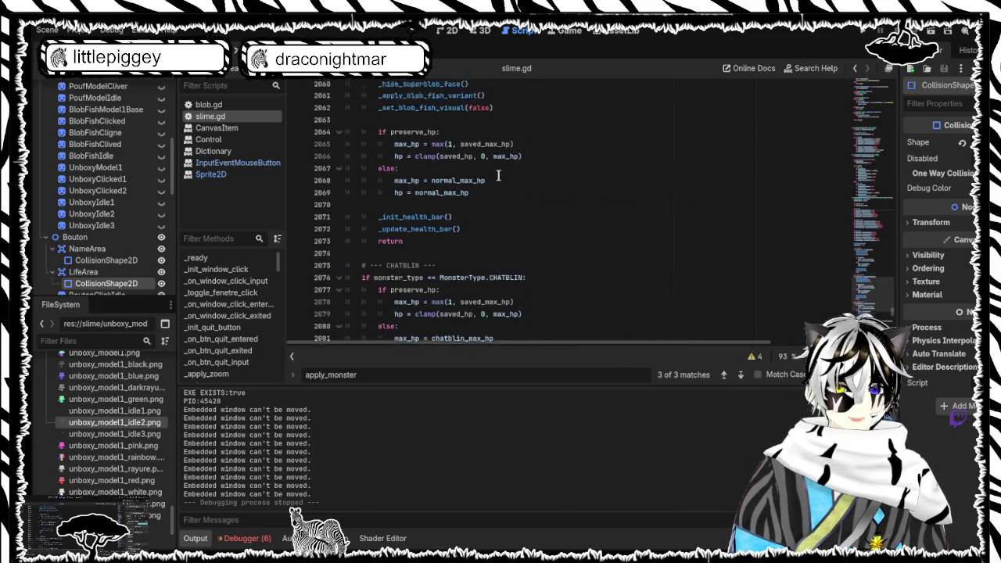
{"action": "scroll", "coordinate": [497, 175], "scroll_direction": "up", "scroll_amount": 5}
{"action": "scroll", "coordinate": [497, 176], "scroll_direction": "down", "scroll_amount": 13}
{"action": "scroll", "coordinate": [497, 176], "scroll_direction": "down", "scroll_amount": 12}
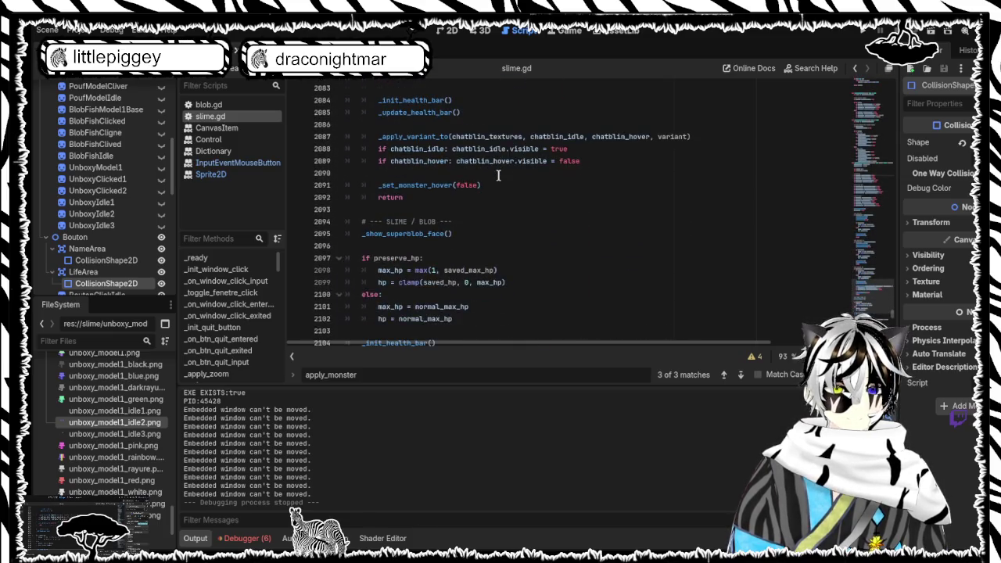
{"action": "scroll", "coordinate": [497, 176], "scroll_direction": "down", "scroll_amount": 4}
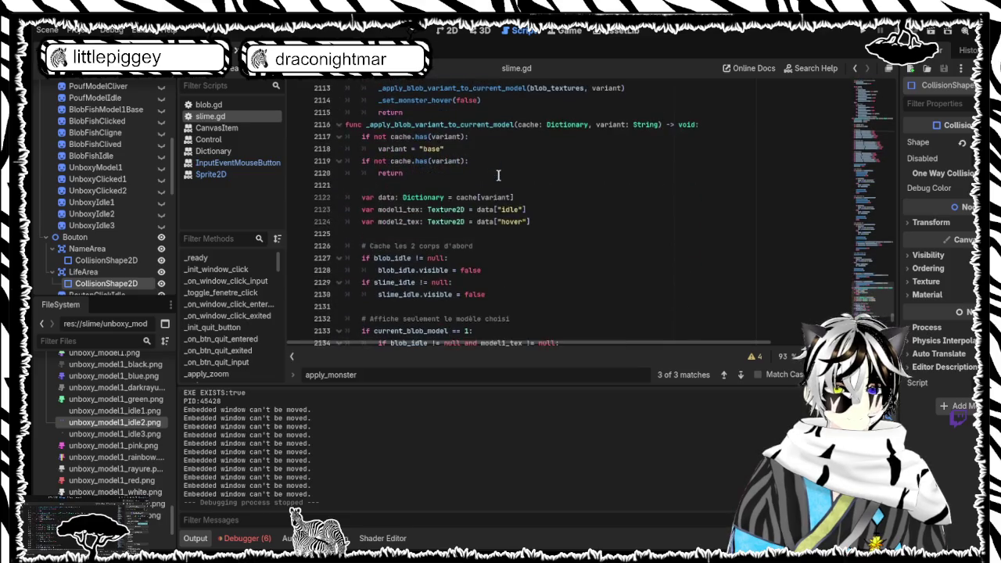
{"action": "scroll", "coordinate": [497, 175], "scroll_direction": "down", "scroll_amount": 3}
{"action": "scroll", "coordinate": [498, 175], "scroll_direction": "up", "scroll_amount": 13}
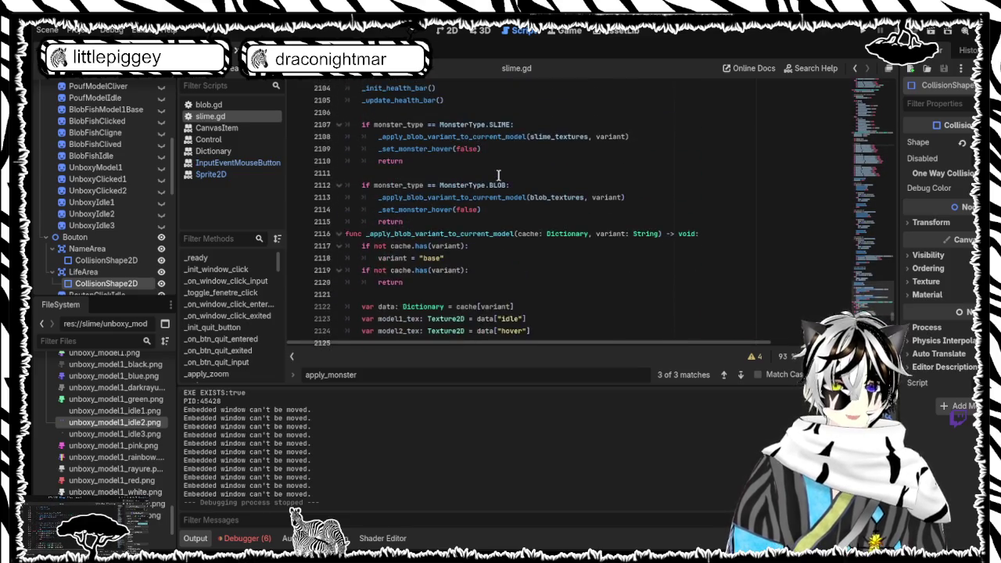
{"action": "scroll", "coordinate": [497, 175], "scroll_direction": "down", "scroll_amount": 5}
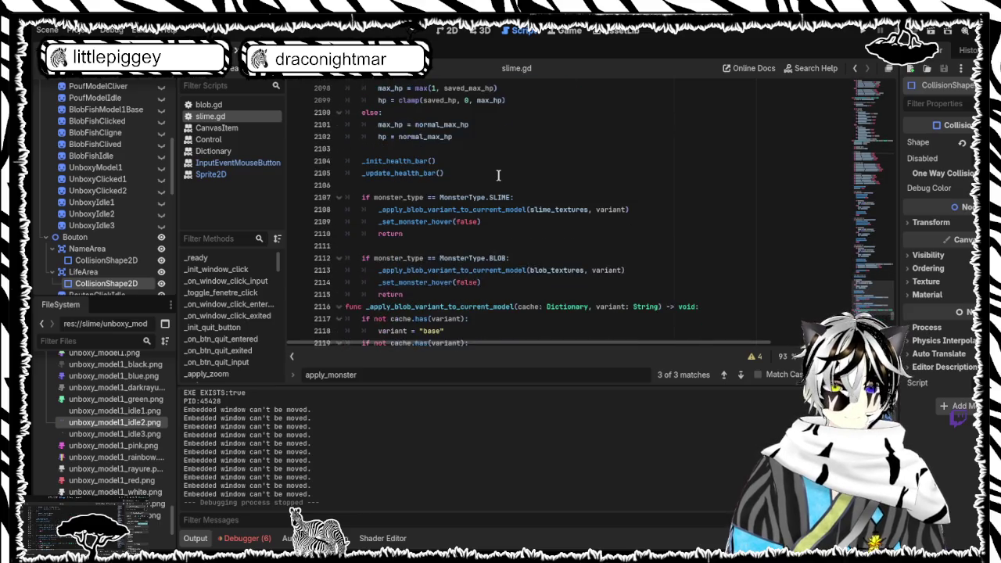
{"action": "scroll", "coordinate": [497, 175], "scroll_direction": "up", "scroll_amount": 17}
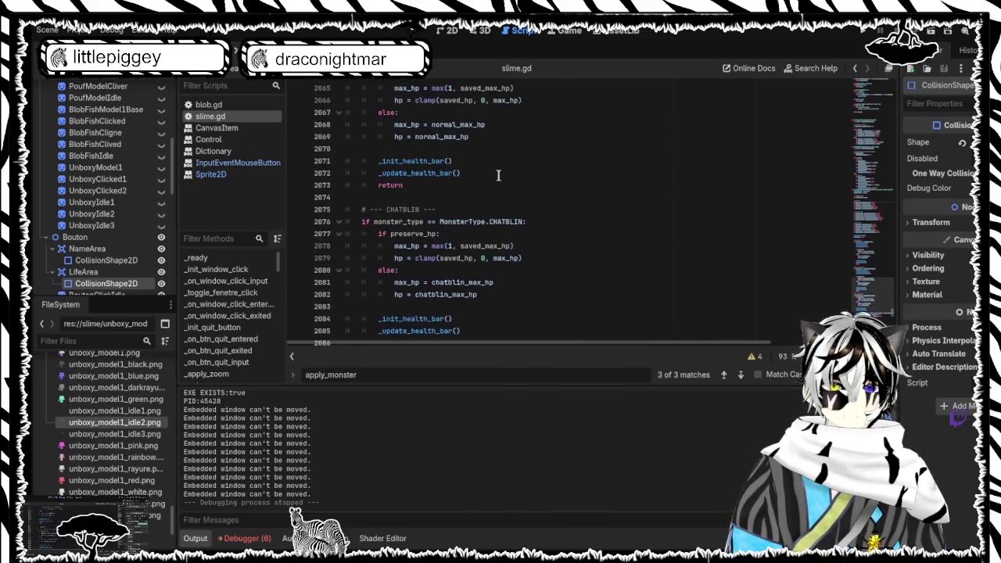
{"action": "scroll", "coordinate": [497, 176], "scroll_direction": "up", "scroll_amount": 3}
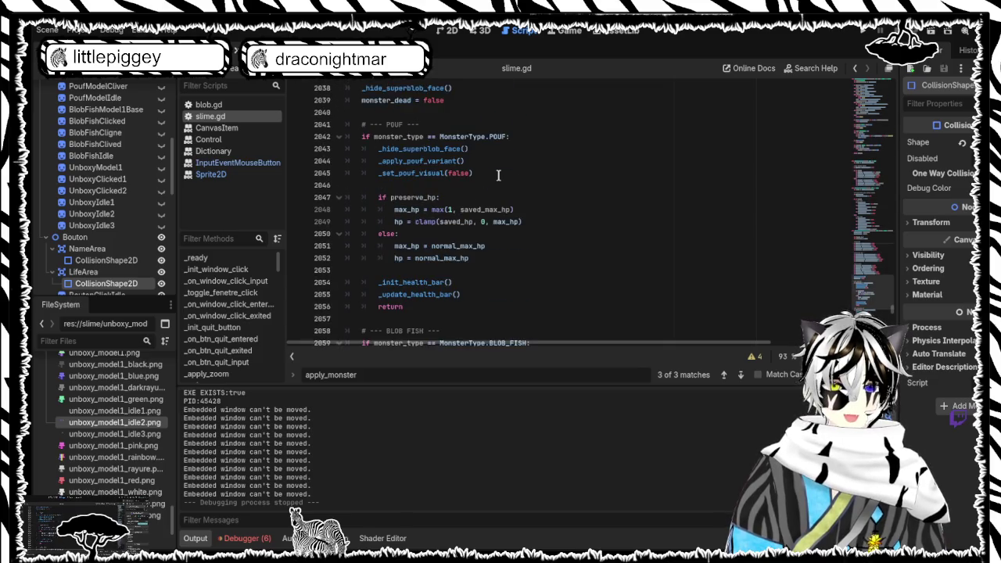
{"action": "scroll", "coordinate": [497, 175], "scroll_direction": "up", "scroll_amount": 10}
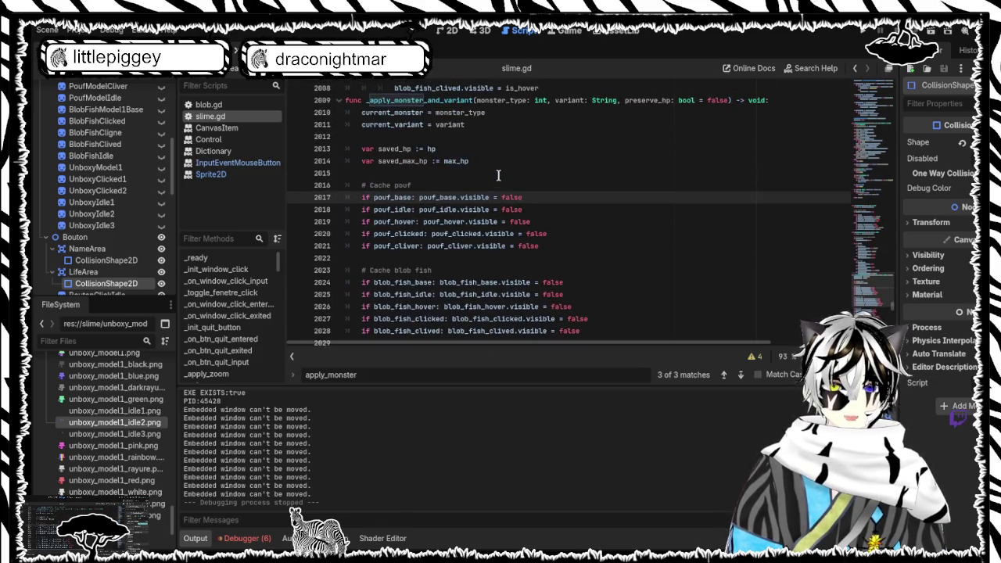
{"action": "scroll", "coordinate": [498, 175], "scroll_direction": "down", "scroll_amount": 14}
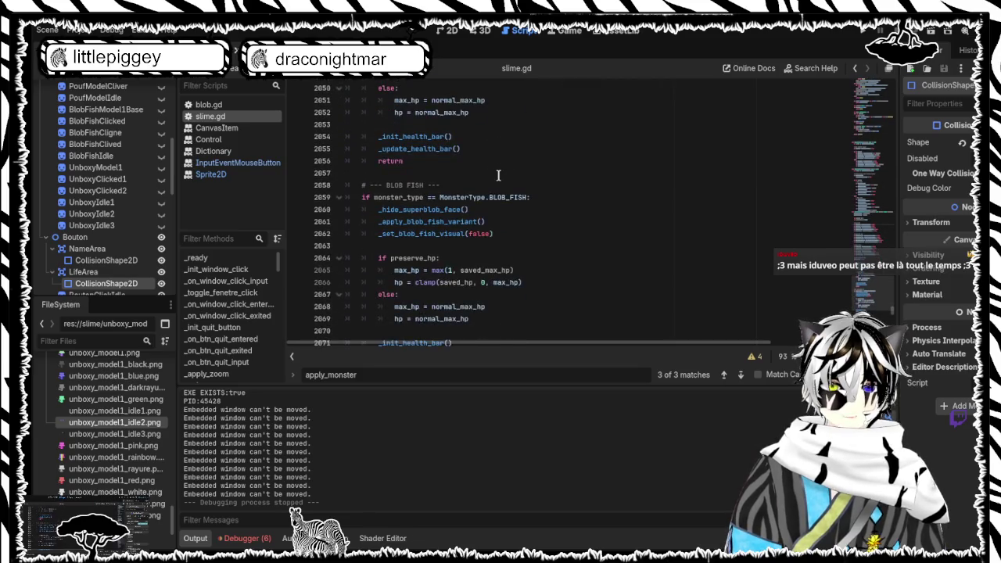
{"action": "scroll", "coordinate": [497, 175], "scroll_direction": "down", "scroll_amount": 13}
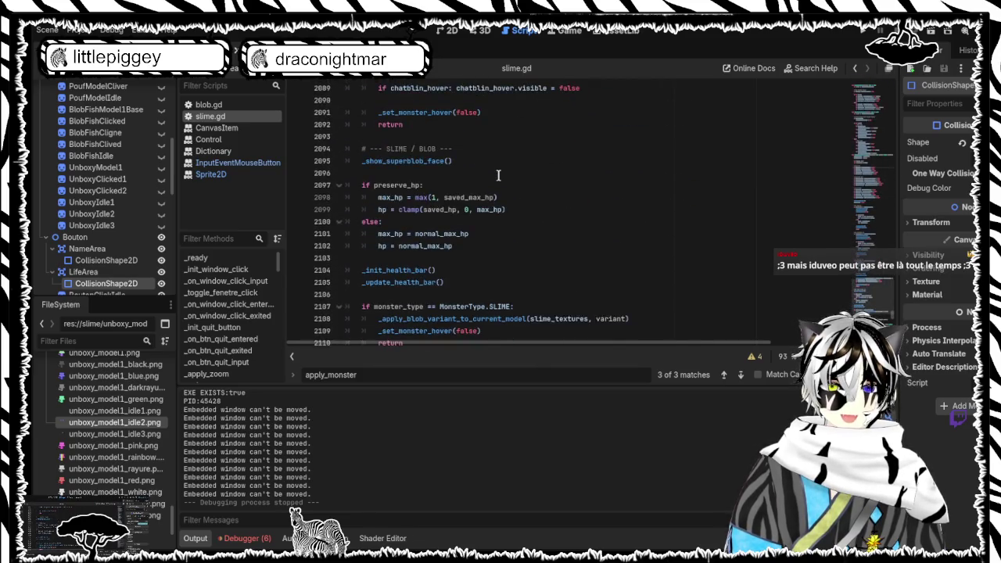
{"action": "scroll", "coordinate": [498, 175], "scroll_direction": "down", "scroll_amount": 6}
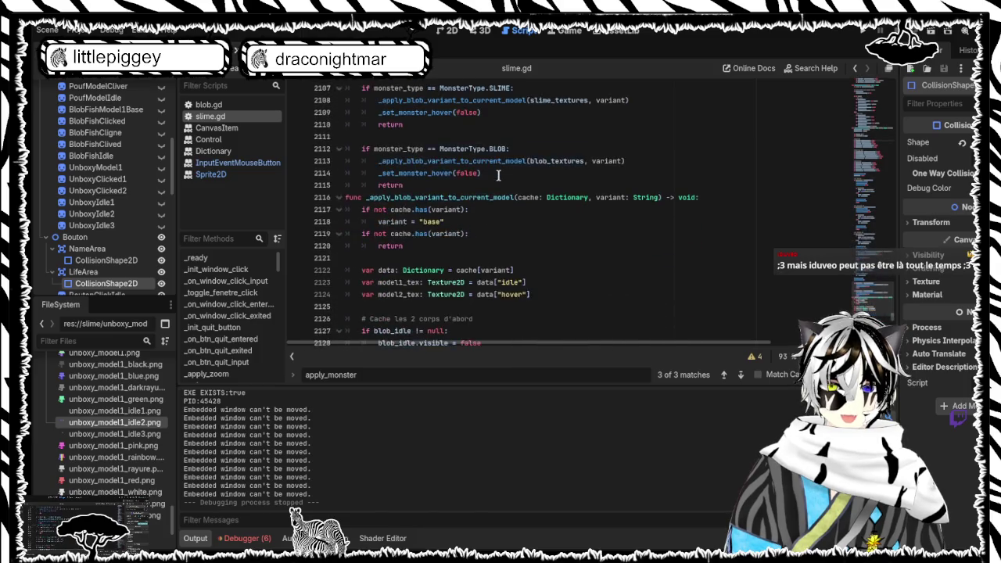
{"action": "scroll", "coordinate": [498, 176], "scroll_direction": "up", "scroll_amount": 4}
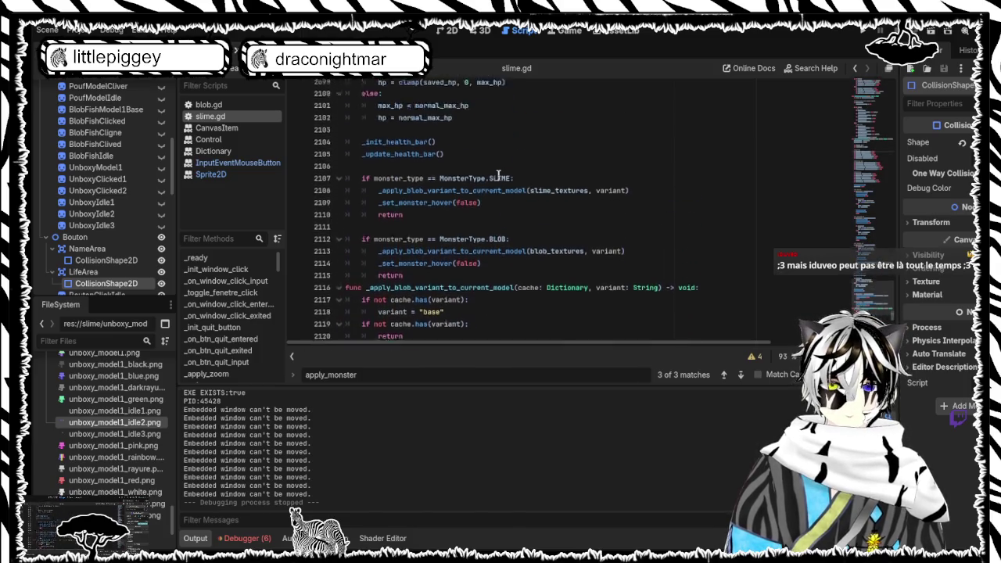
{"action": "left_click", "coordinate": [405, 222]}
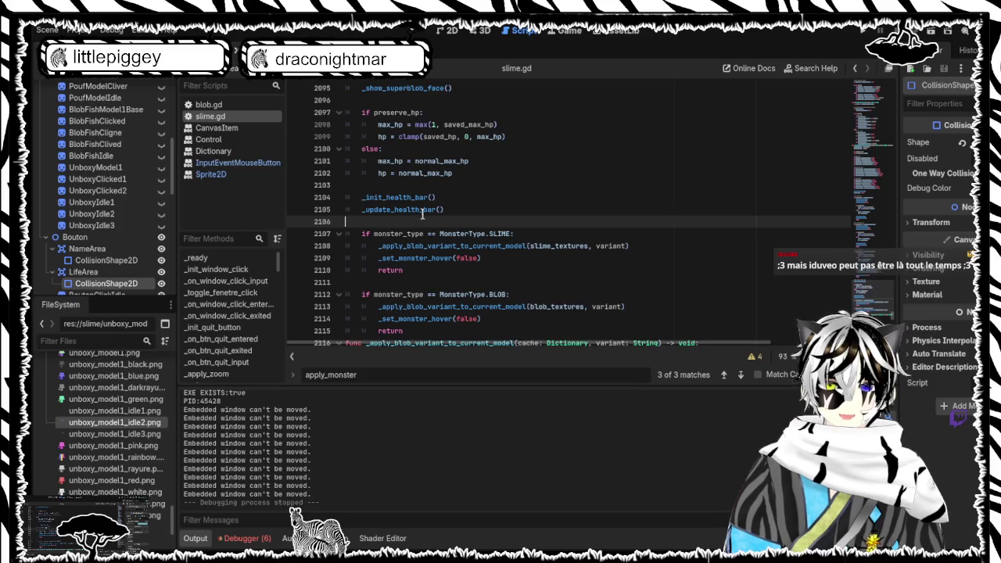
{"action": "scroll", "coordinate": [414, 203], "scroll_direction": "up", "scroll_amount": 4}
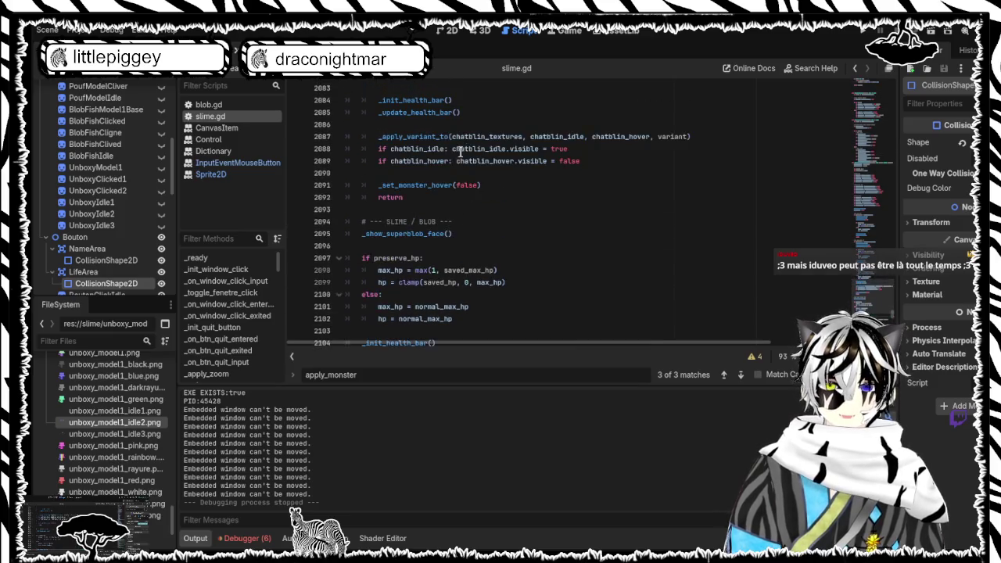
{"action": "scroll", "coordinate": [399, 197], "scroll_direction": "up", "scroll_amount": 4}
{"action": "scroll", "coordinate": [399, 196], "scroll_direction": "up", "scroll_amount": 4}
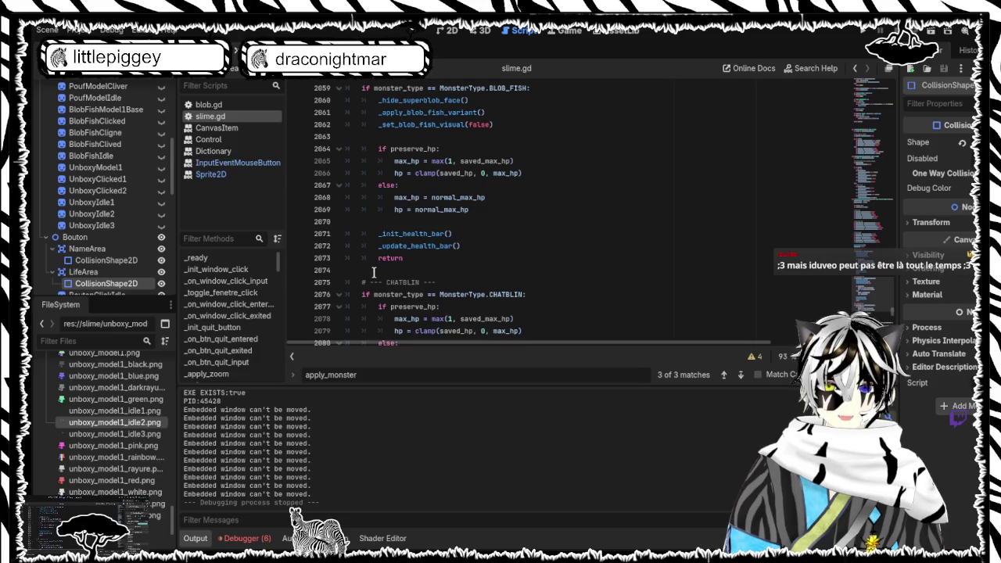
{"action": "left_click", "coordinate": [402, 270]}
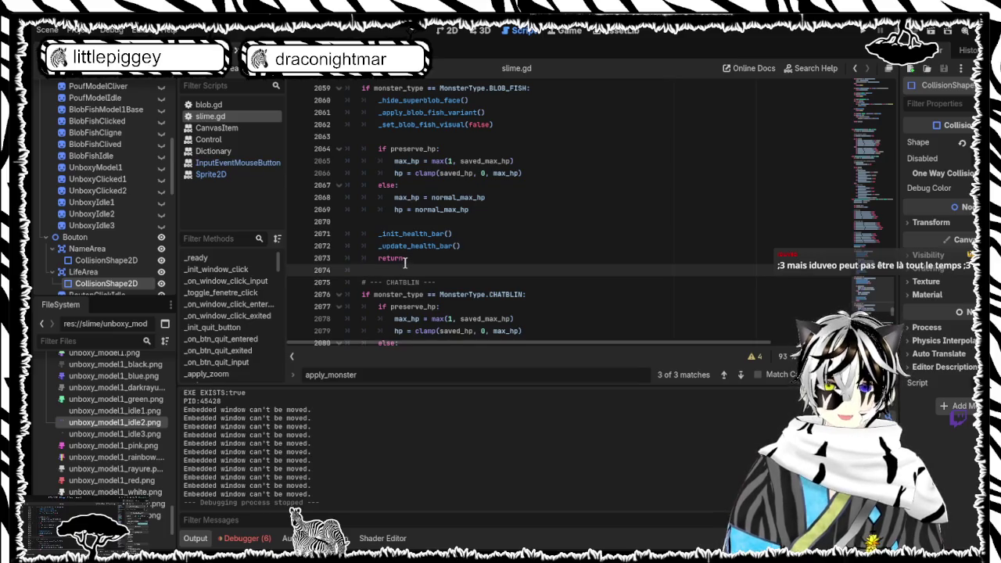
Paste the UNBOXY branch at line 2074, indent its body, save slime.gd and run the game
{"action": "type", "text": "if monster_type == MonsterType.UNBOXY: \t_hide_superblob_face() \t_apply_unboxy_variant() \t_set_unboxy_visual()  \tif preserve_hp: \t\tmax_hp = max(1, saved_max_hp) \t\thp = clamp(saved_hp, 0, max_hp) \telse: \t\tmax_hp = normal_max_hp \t\thp = normal_max_hp  \t_init_health_bar() \t_update_health_bar() \treturn"}
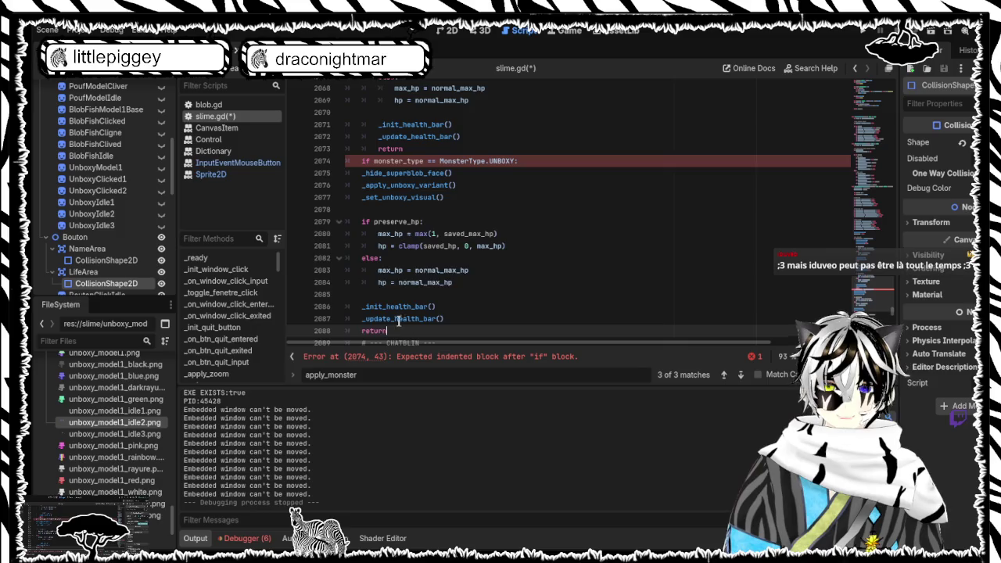
{"action": "left_click_drag", "start_coordinate": [403, 331], "coordinate": [361, 173]}
{"action": "key", "text": "Tab"}
{"action": "left_click", "coordinate": [548, 226]}
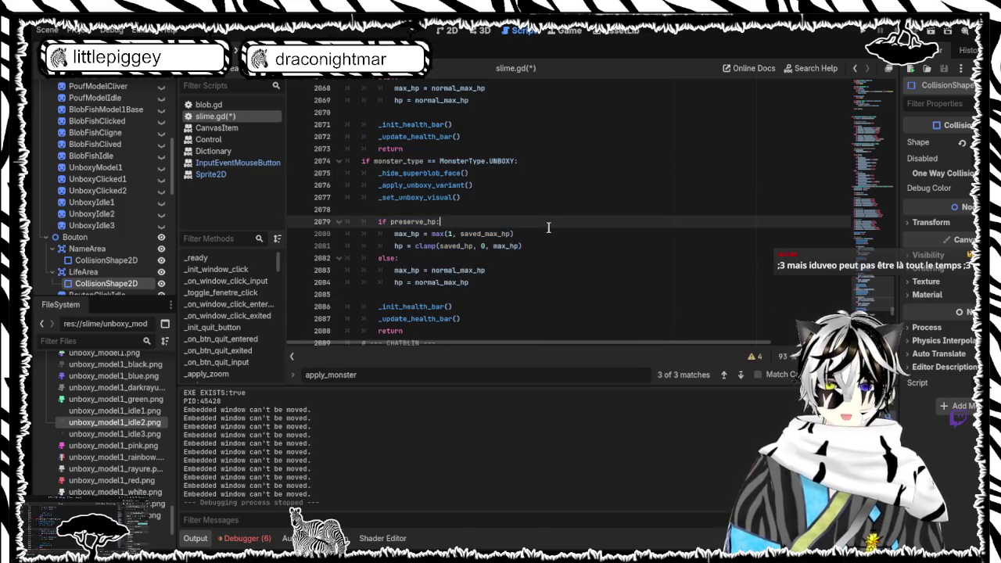
{"action": "key", "text": "ctrl+s"}
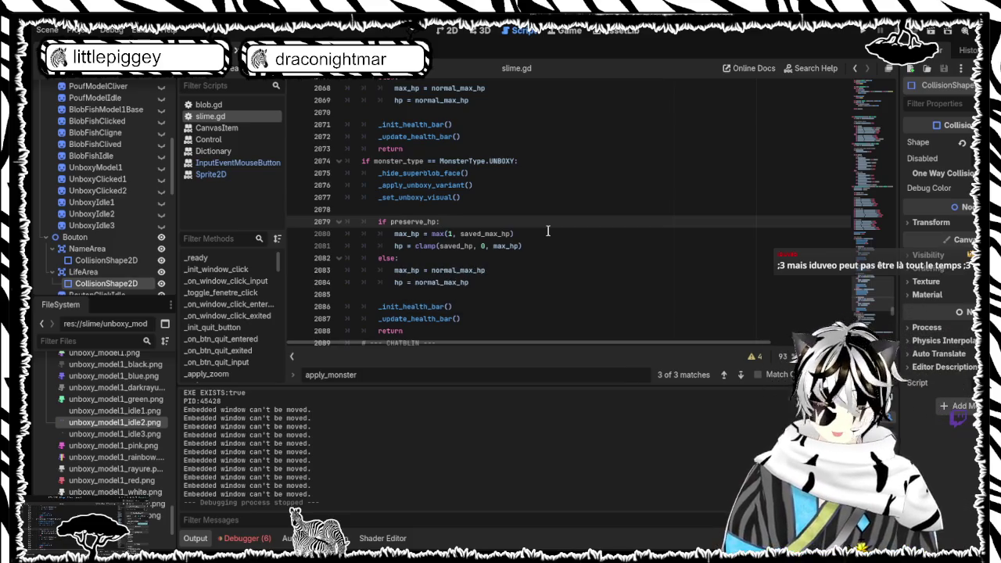
{"action": "key", "text": "F5"}
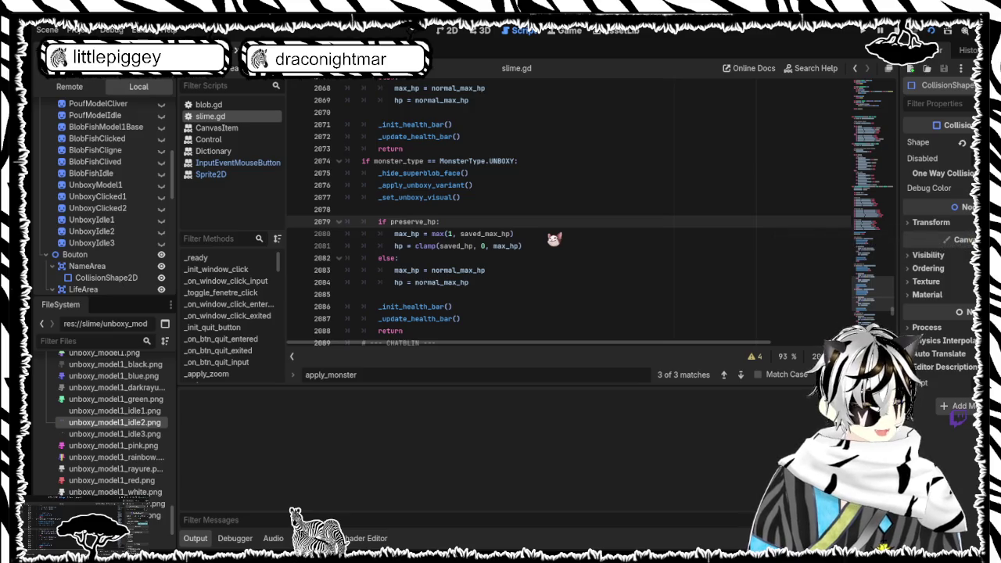
Relaunch the game and click the green slime until the Clics counter reaches 399
{"action": "key", "text": "F5"}
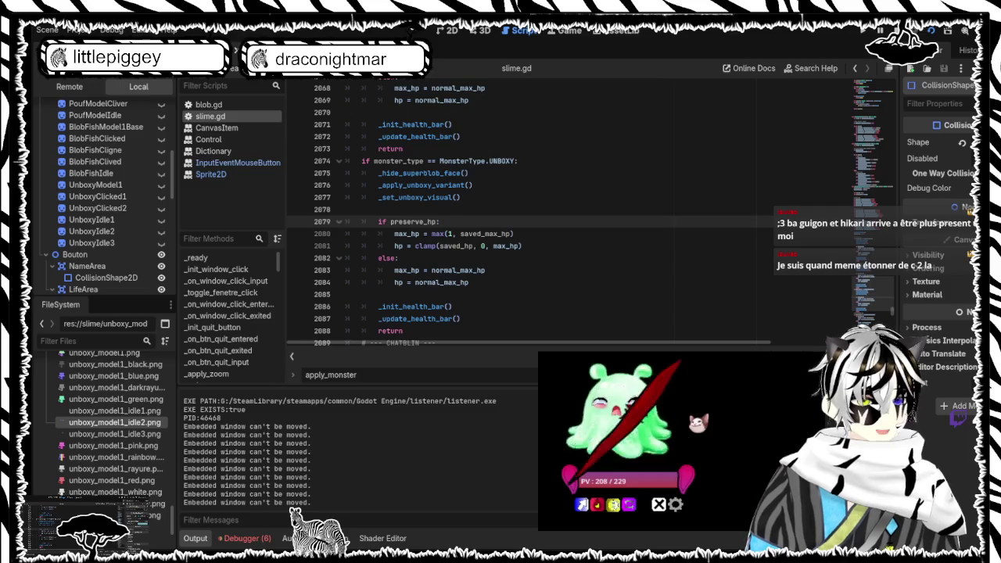
View the game's gear settings panel, stop the run, and return to line 2085 of slime.gd
{"action": "left_click", "coordinate": [675, 505]}
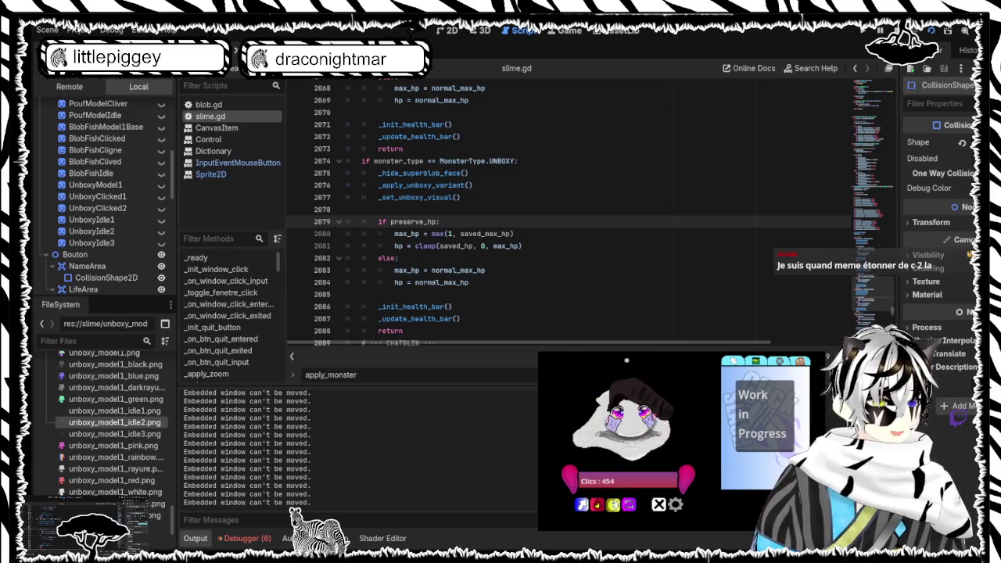
{"action": "key", "text": "F8"}
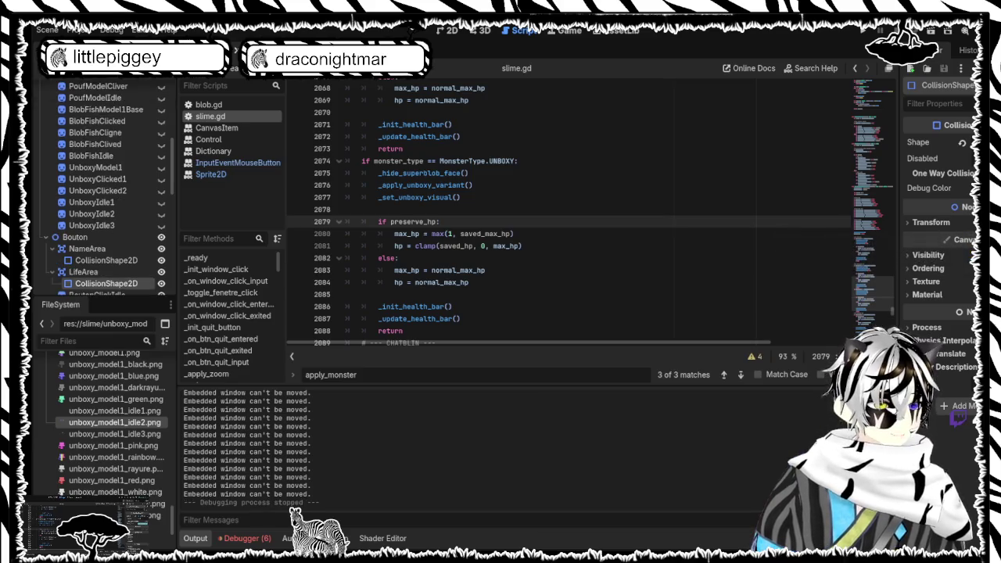
{"action": "left_click", "coordinate": [345, 294]}
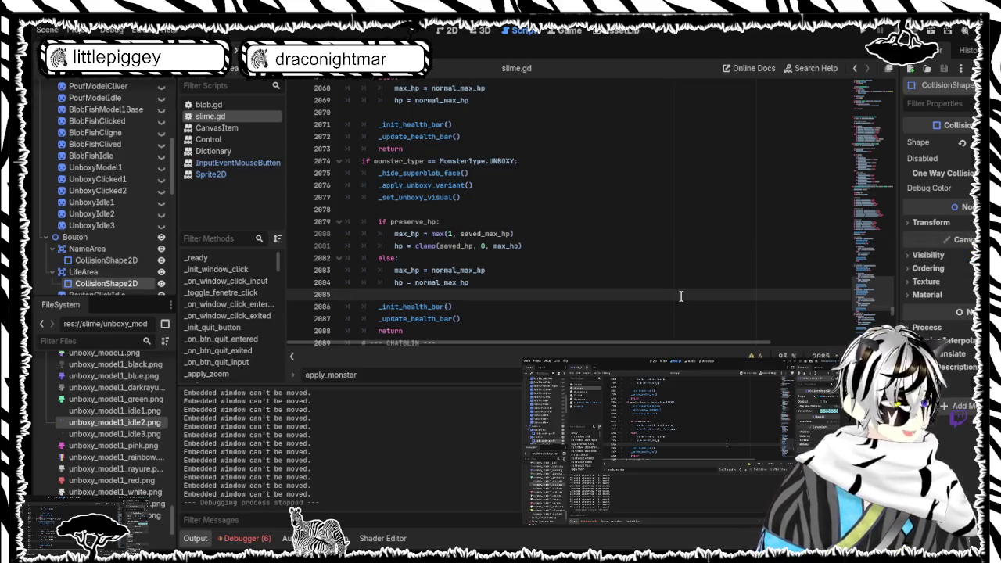